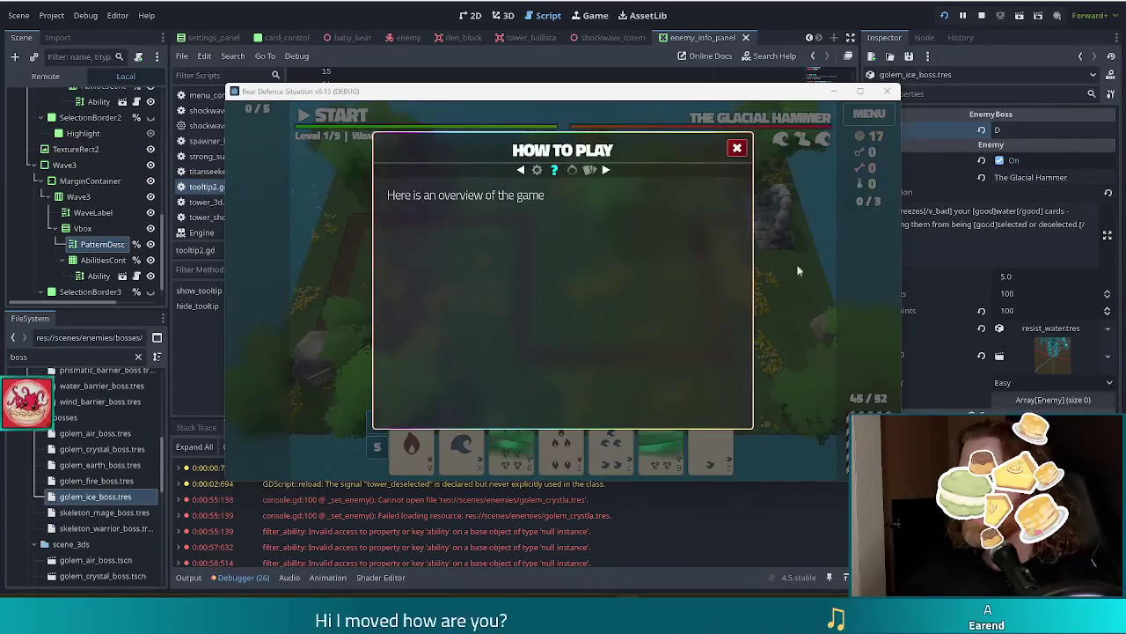
# - Switch the running game's tutorial to the Hands page, then bring the script editor forward
pyautogui.click(589, 169)
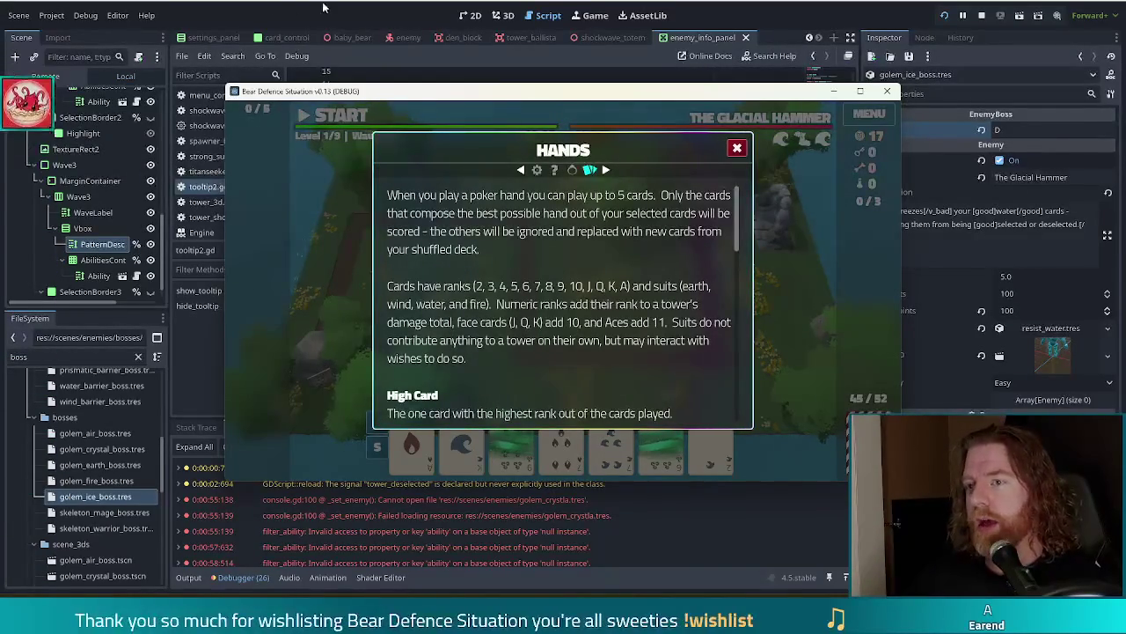
pyautogui.click(178, 256)
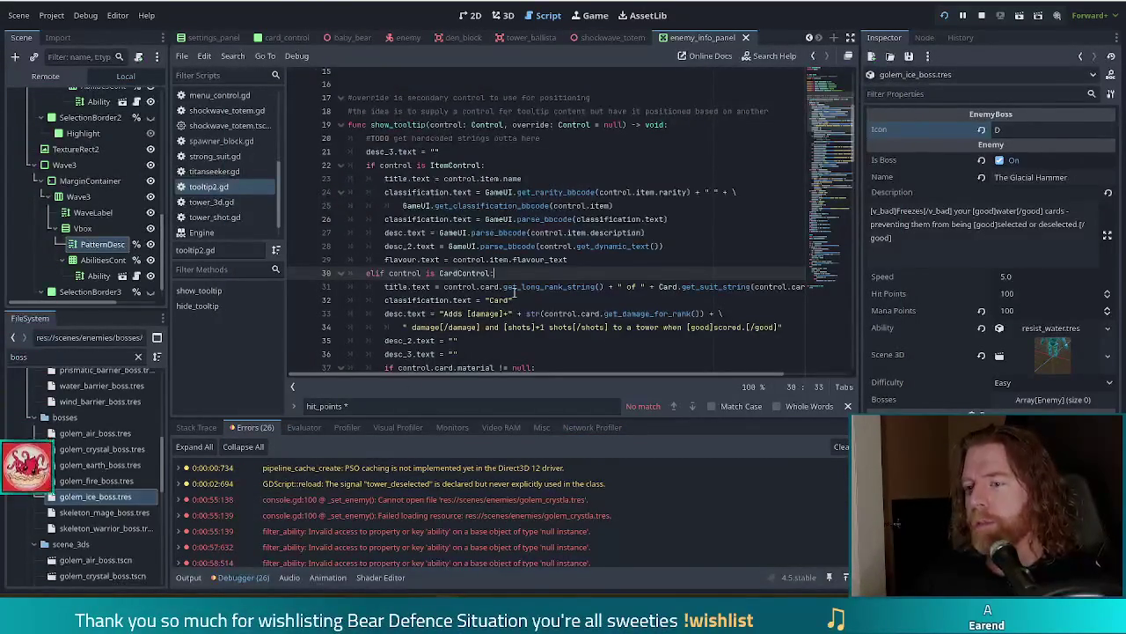
pyautogui.scroll(-3, 511, 290)
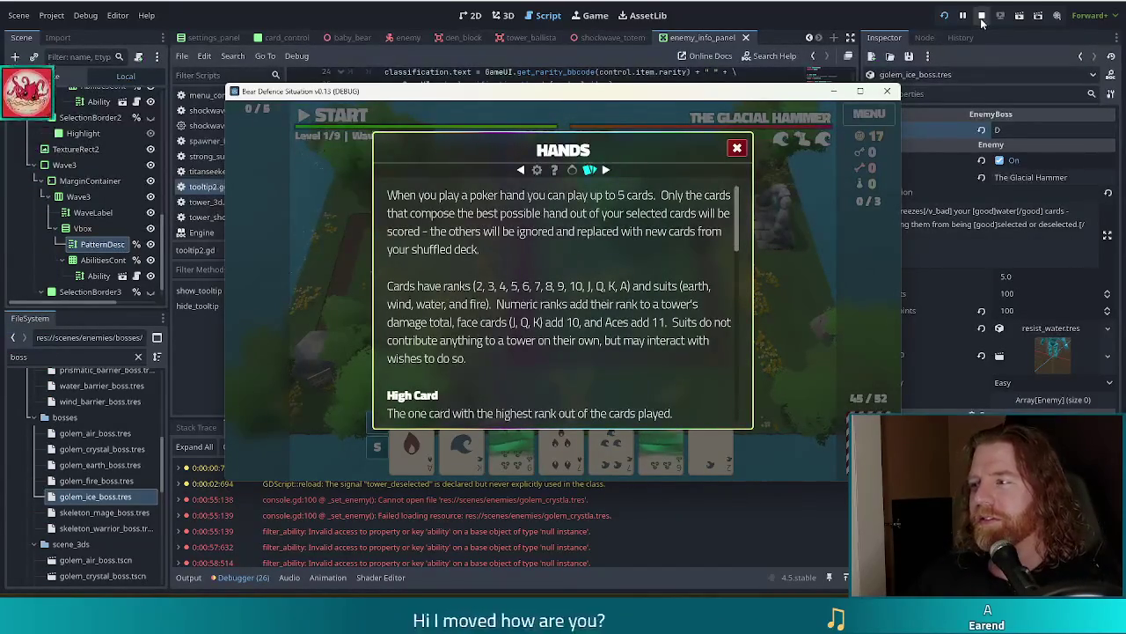
# - Stop the running game, briefly filter FileSystem for 'hands', and switch to the settings_panel scene
pyautogui.click(887, 91)
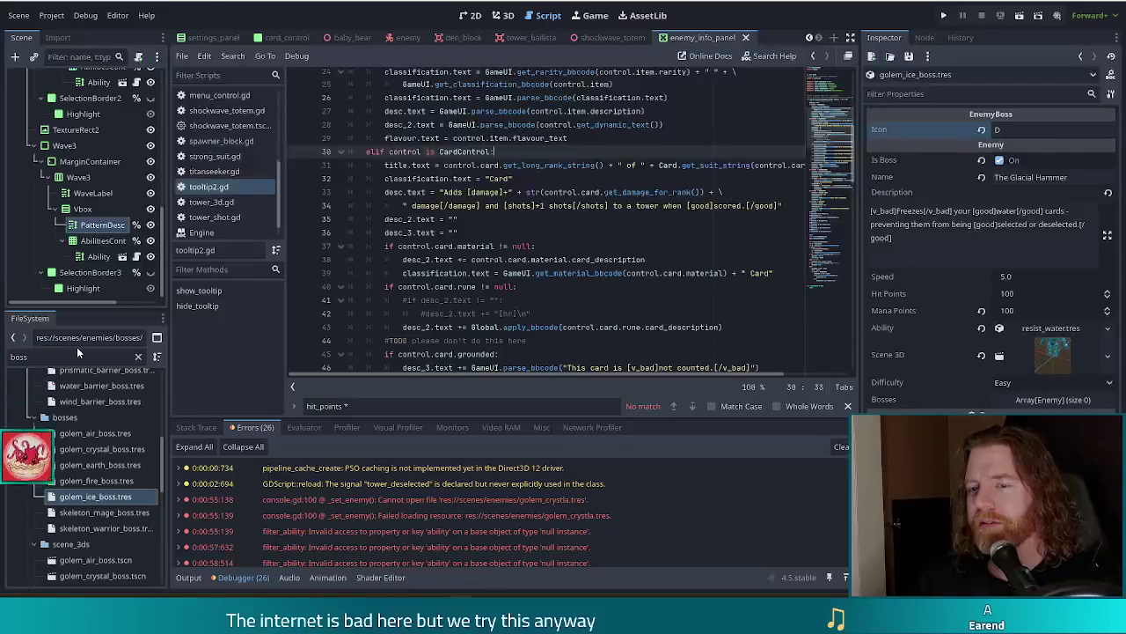
pyautogui.doubleClick(83, 353)
pyautogui.write('hands')
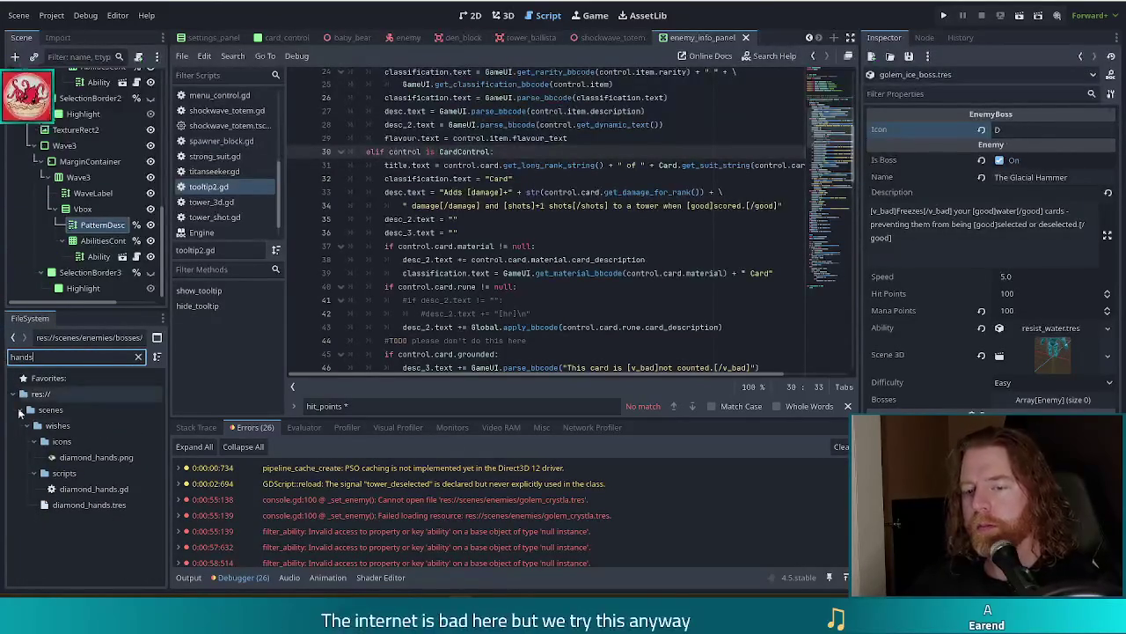
pyautogui.press('BackSpace')
pyautogui.press('BackSpace')
pyautogui.press('BackSpace')
pyautogui.press('BackSpace')
pyautogui.press('BackSpace')
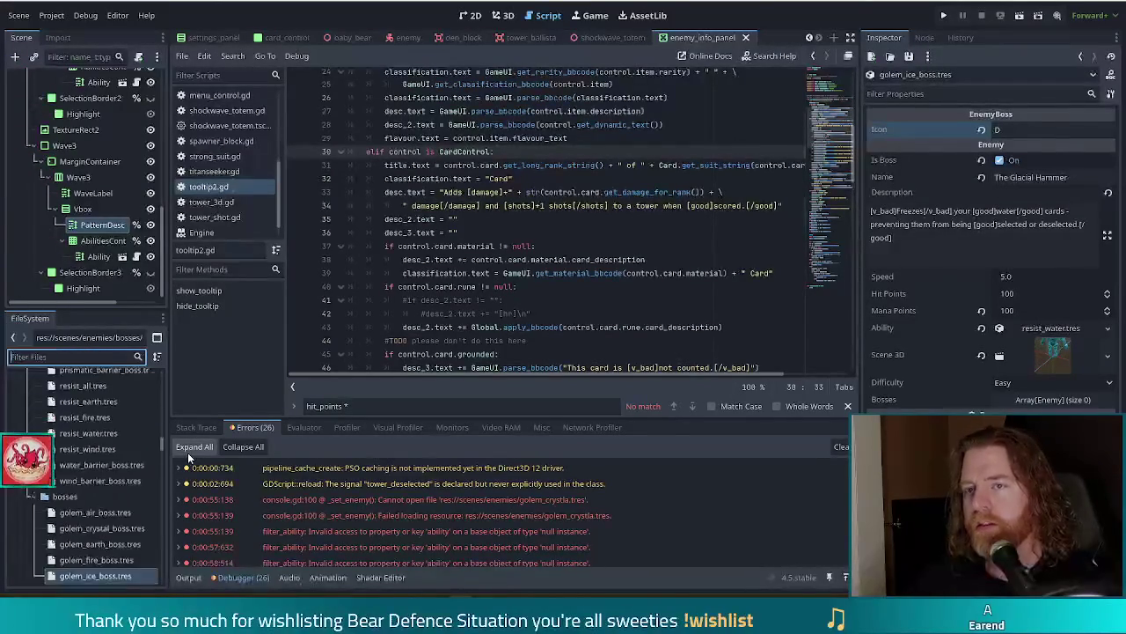
pyautogui.click(215, 38)
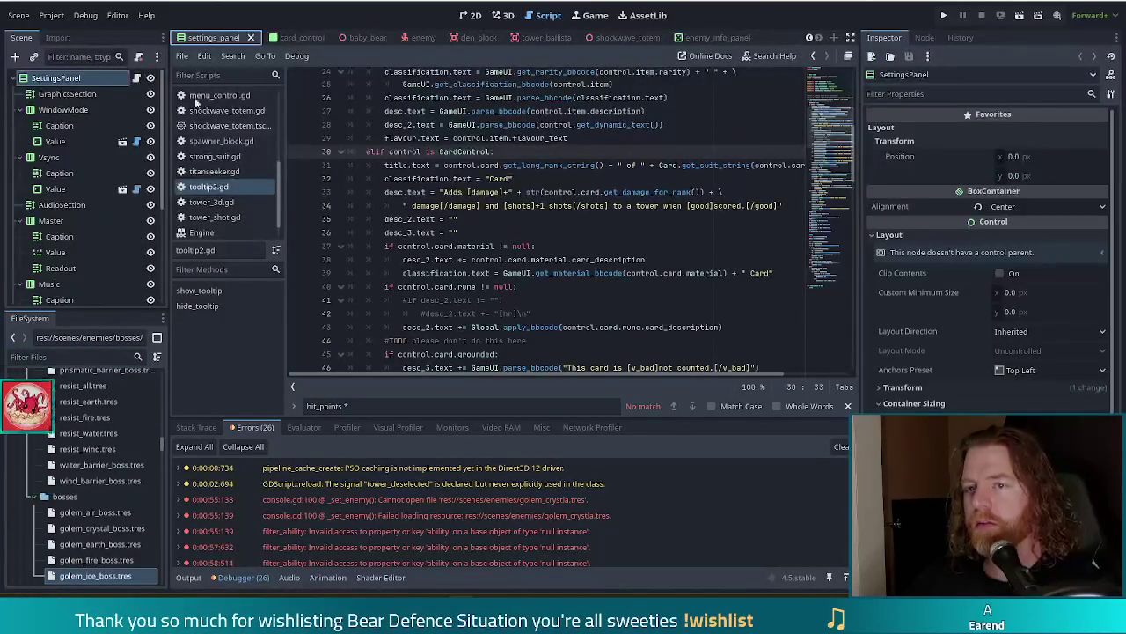
# - Switch to the 2D view and open menu_control.tscn by filtering FileSystem for 'menu'
pyautogui.click(467, 16)
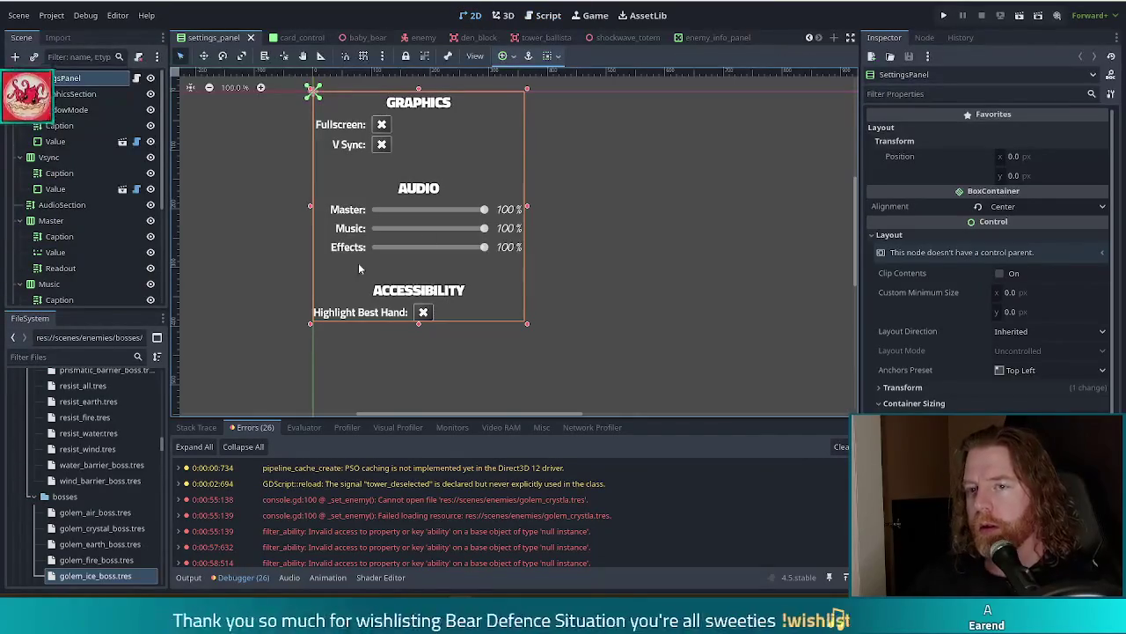
pyautogui.scroll(-3, 130, 194)
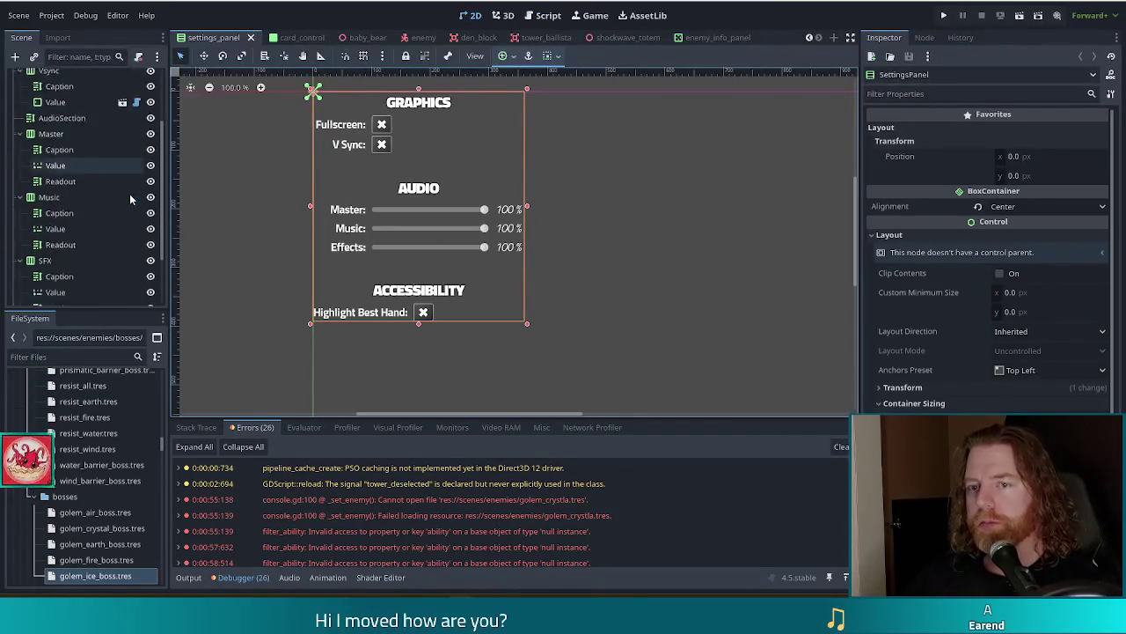
pyautogui.scroll(3, 129, 193)
pyautogui.click(69, 357)
pyautogui.write('menu')
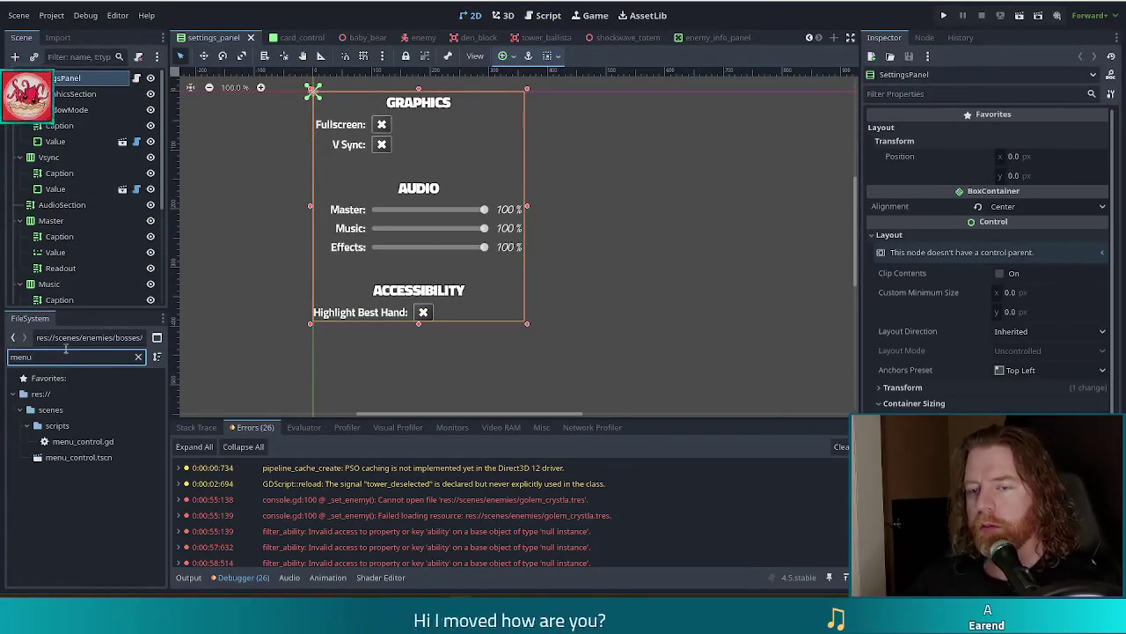
pyautogui.doubleClick(78, 457)
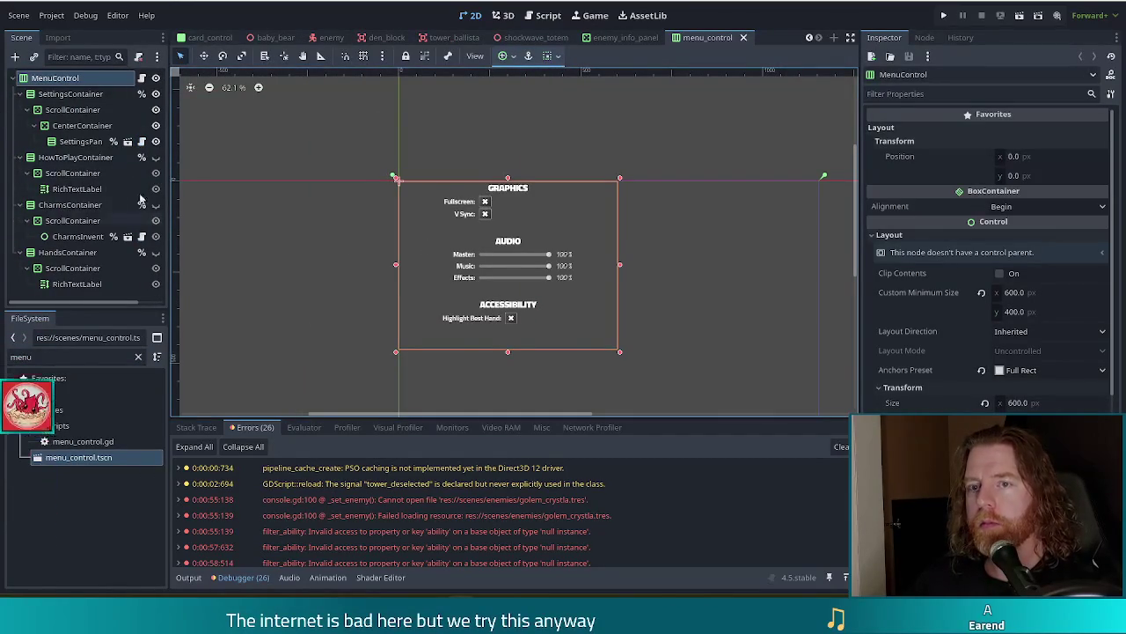
# - Hide SettingsContainer, show HandsContainer on the canvas, and select the HandsContainer node
pyautogui.click(156, 93)
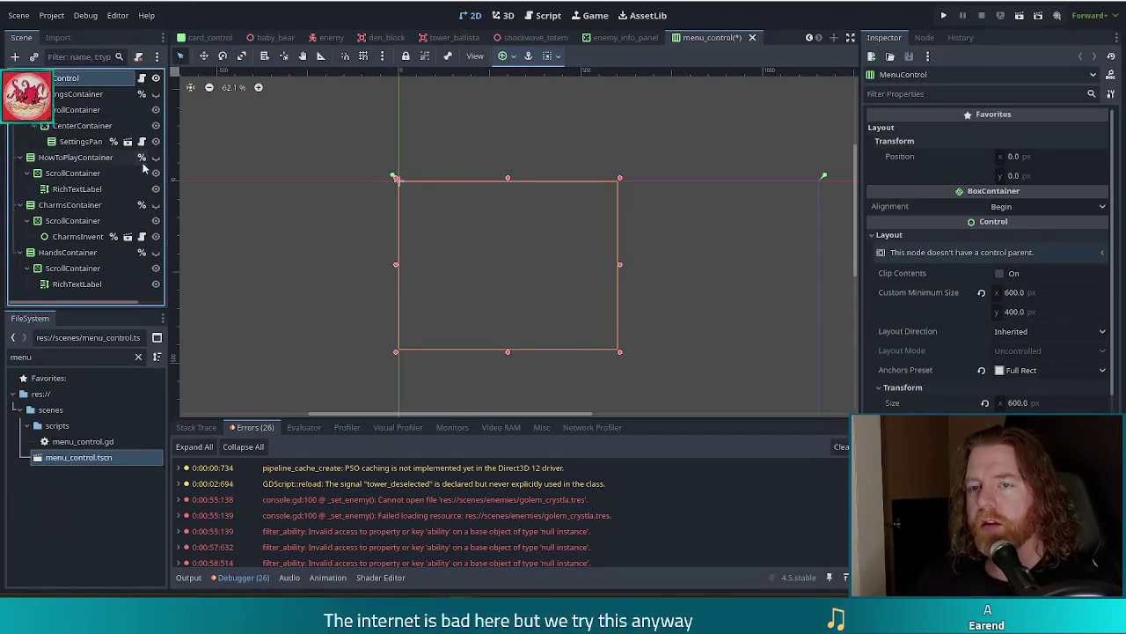
pyautogui.click(156, 253)
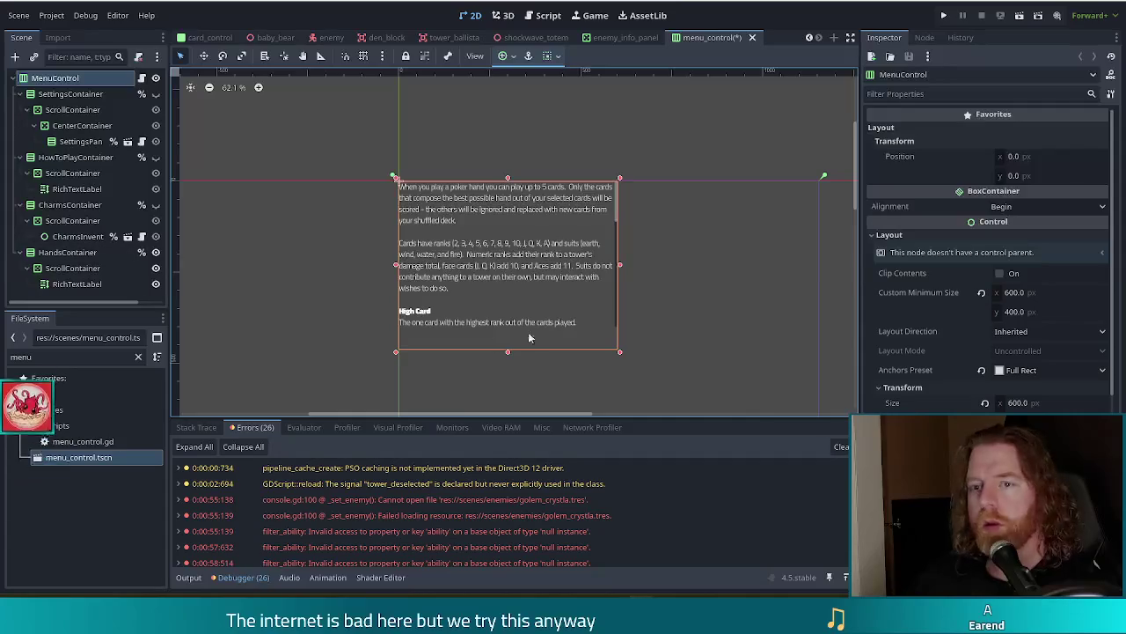
pyautogui.click(71, 252)
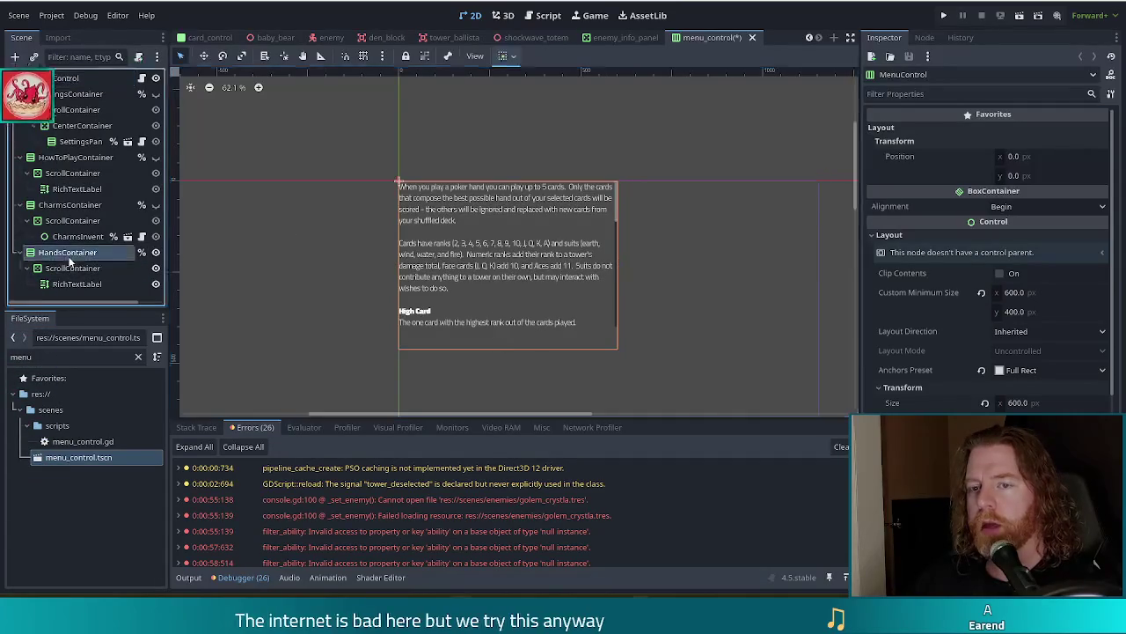
# - Select the hands RichTextLabel, frame its text on the canvas, and expand its Text property editor
pyautogui.click(79, 284)
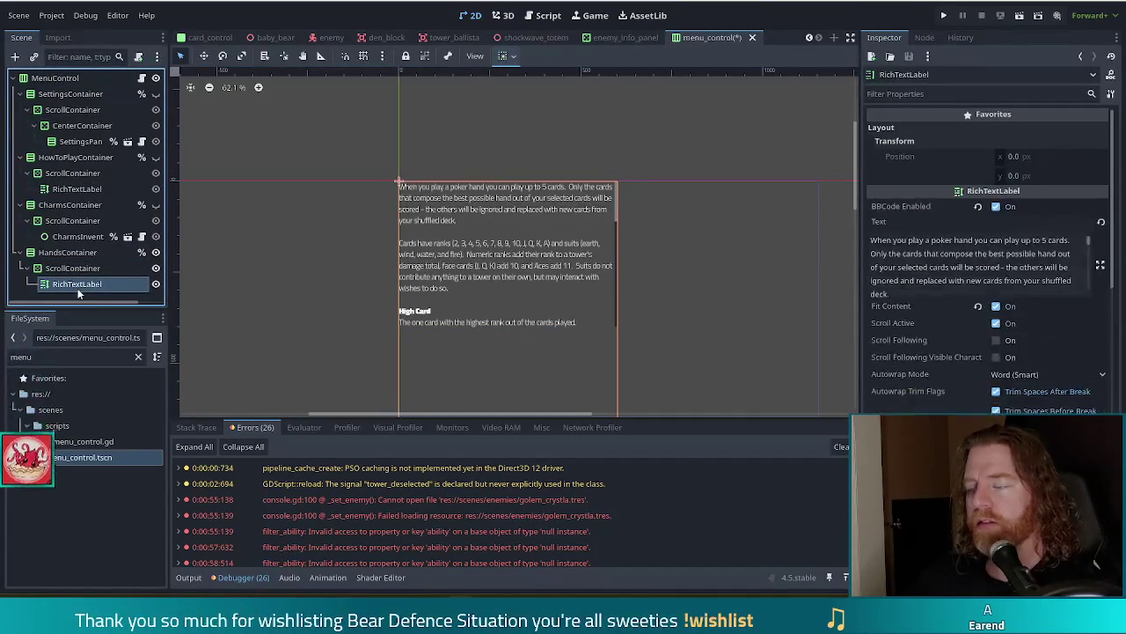
pyautogui.scroll(-1, 711, 292)
pyautogui.moveTo(707, 296); pyautogui.dragTo(719, 244)
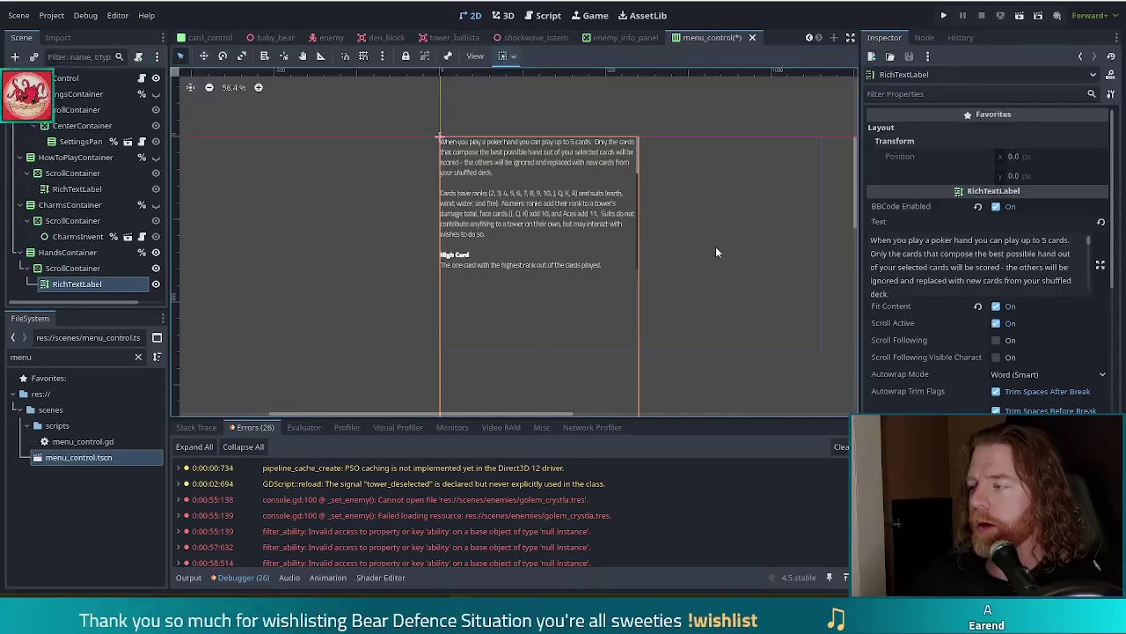
pyautogui.moveTo(855, 176); pyautogui.dragTo(856, 181)
pyautogui.scroll(5, 774, 168)
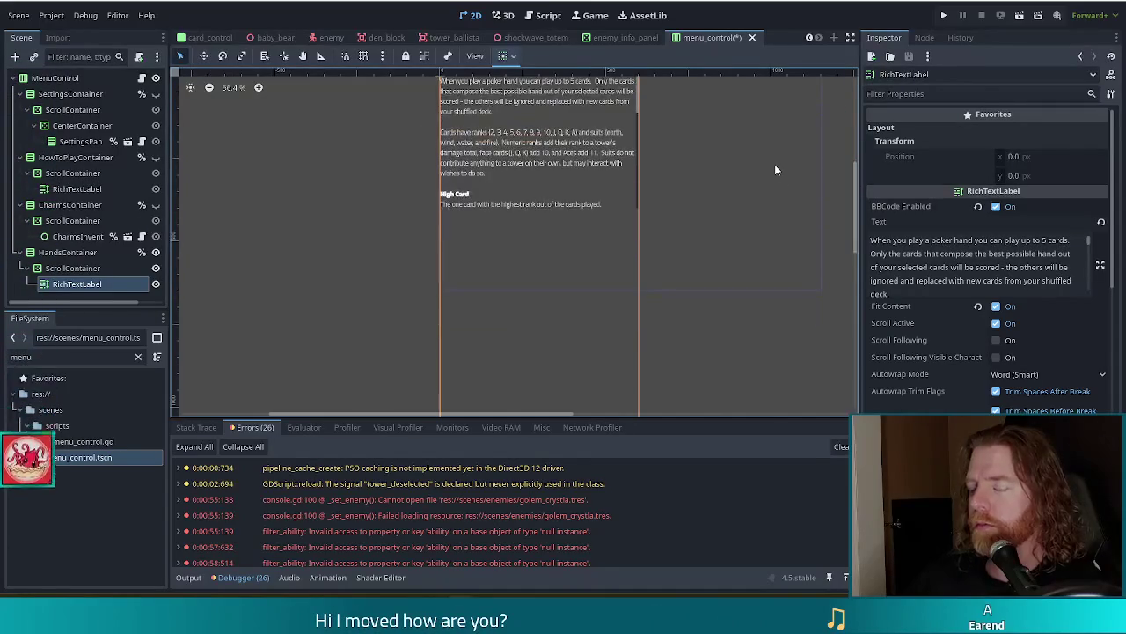
pyautogui.moveTo(686, 188)
pyautogui.mouseDown()
pyautogui.moveTo(681, 199)
pyautogui.moveTo(742, 290)
pyautogui.mouseUp()
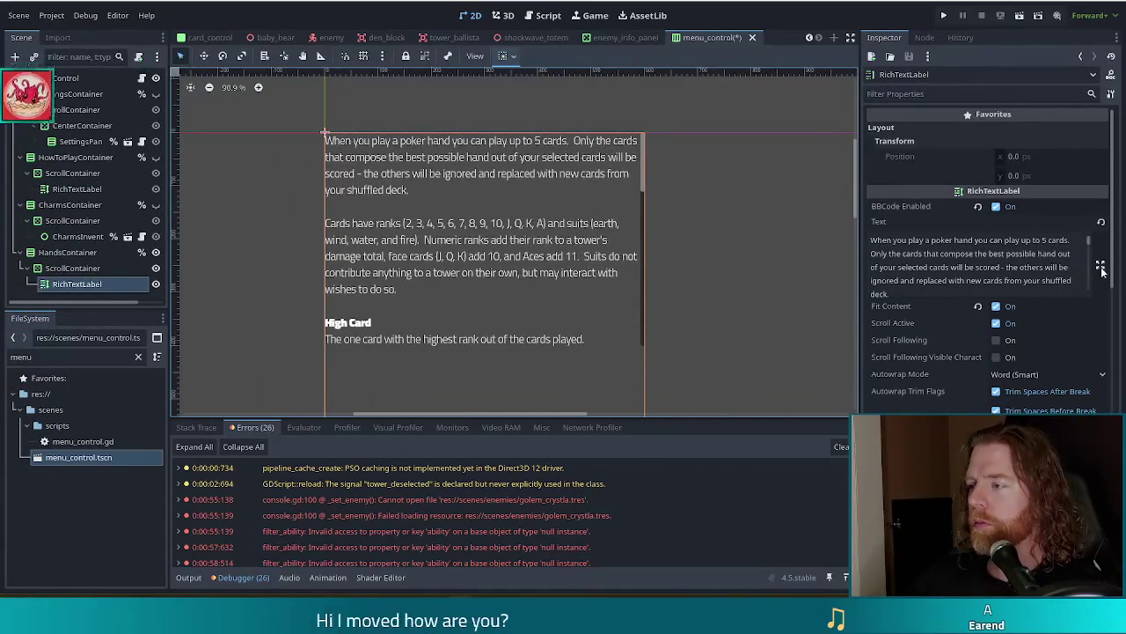
pyautogui.click(1100, 267)
pyautogui.click(318, 66)
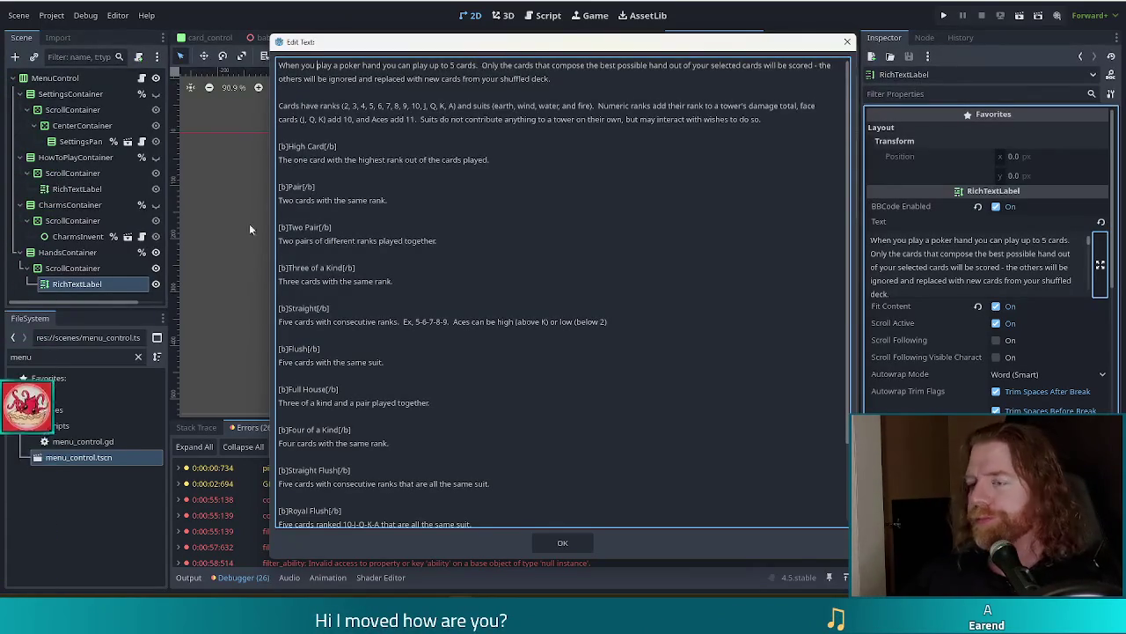
pyautogui.moveTo(612, 37); pyautogui.dragTo(568, 33)
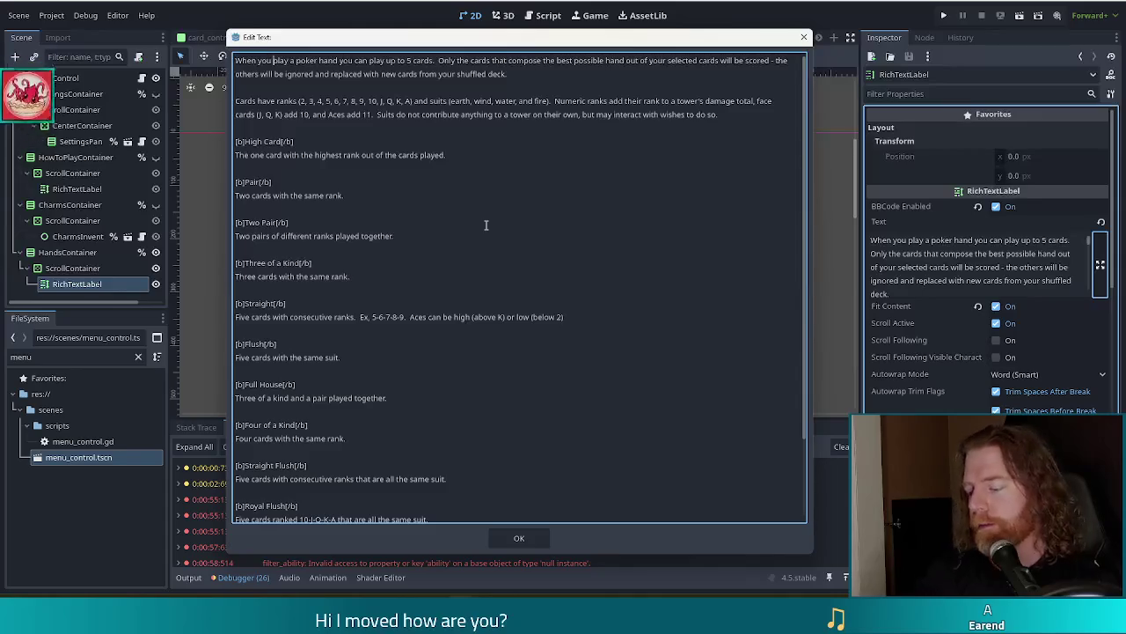
pyautogui.write('[good]play[/good]')
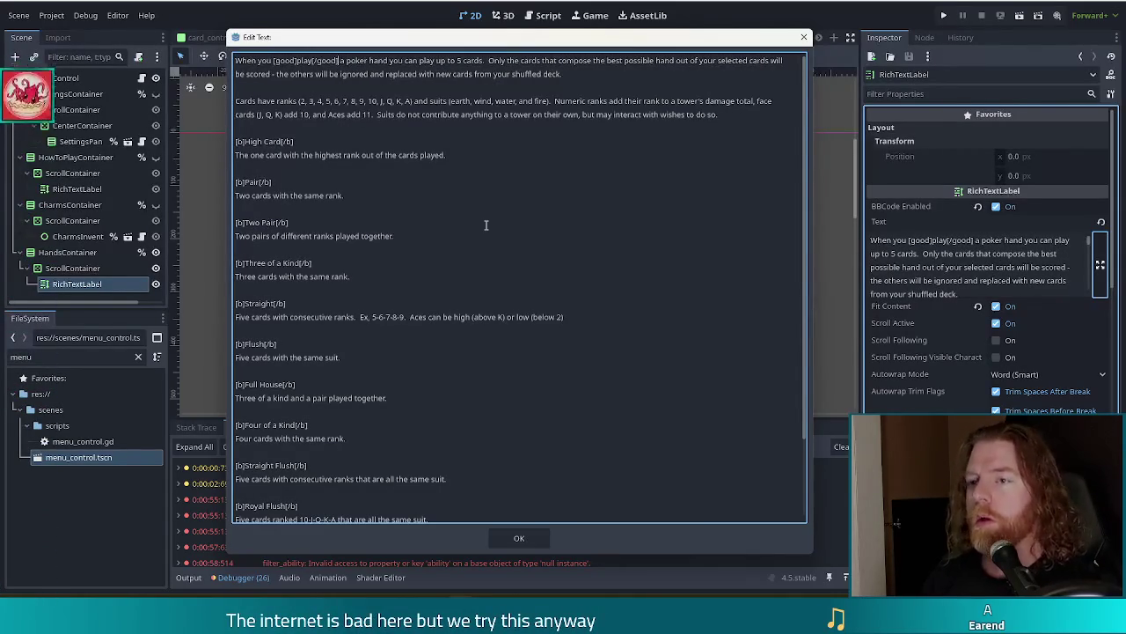
# - Wrap 'play', '5 cards', 'best possible hand' and 'selected' in [good] BBCode tags
pyautogui.hotkey('ctrl', 'Right')
pyautogui.hotkey('ctrl', 'Right')
pyautogui.hotkey('ctrl', 'Right')
pyautogui.hotkey('ctrl', 'Right')
pyautogui.hotkey('ctrl', 'Right')
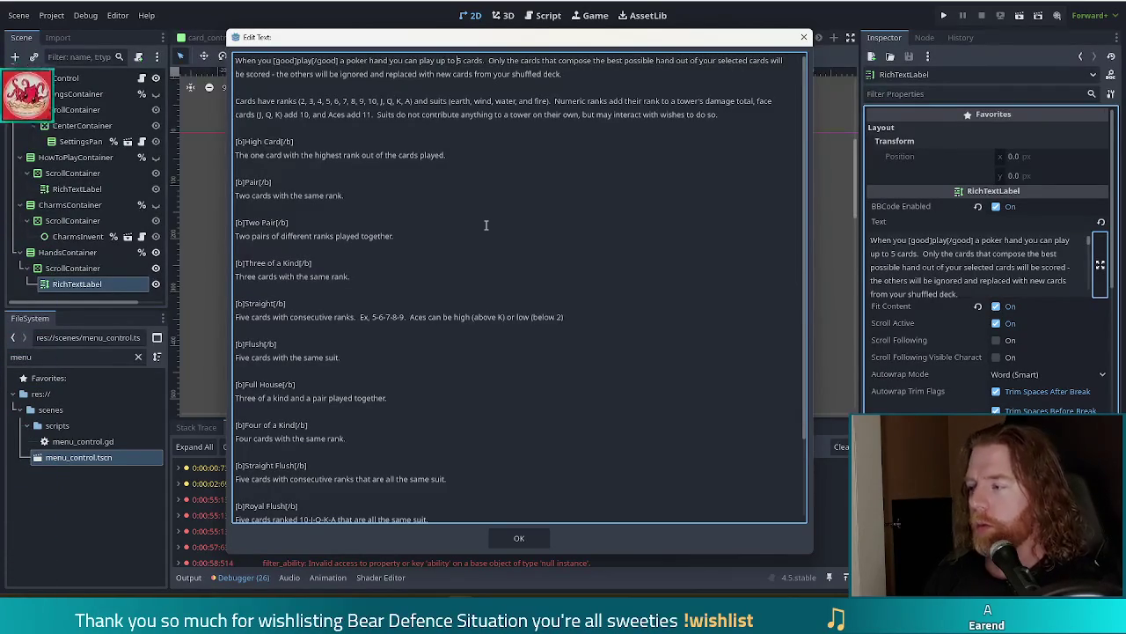
pyautogui.write('[')
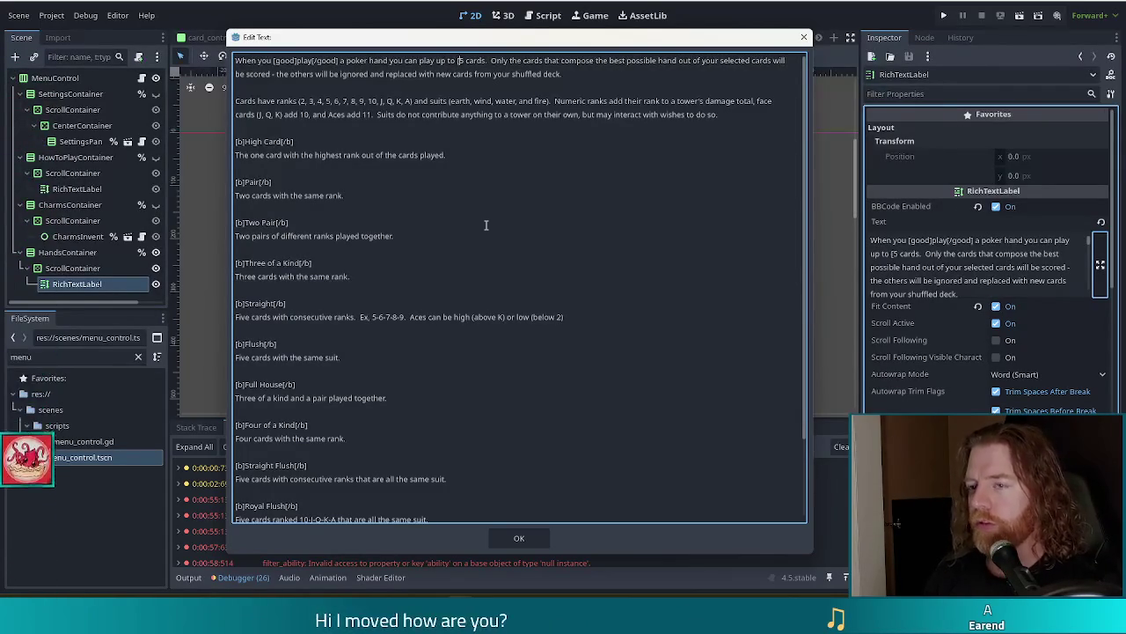
pyautogui.write('good]play')
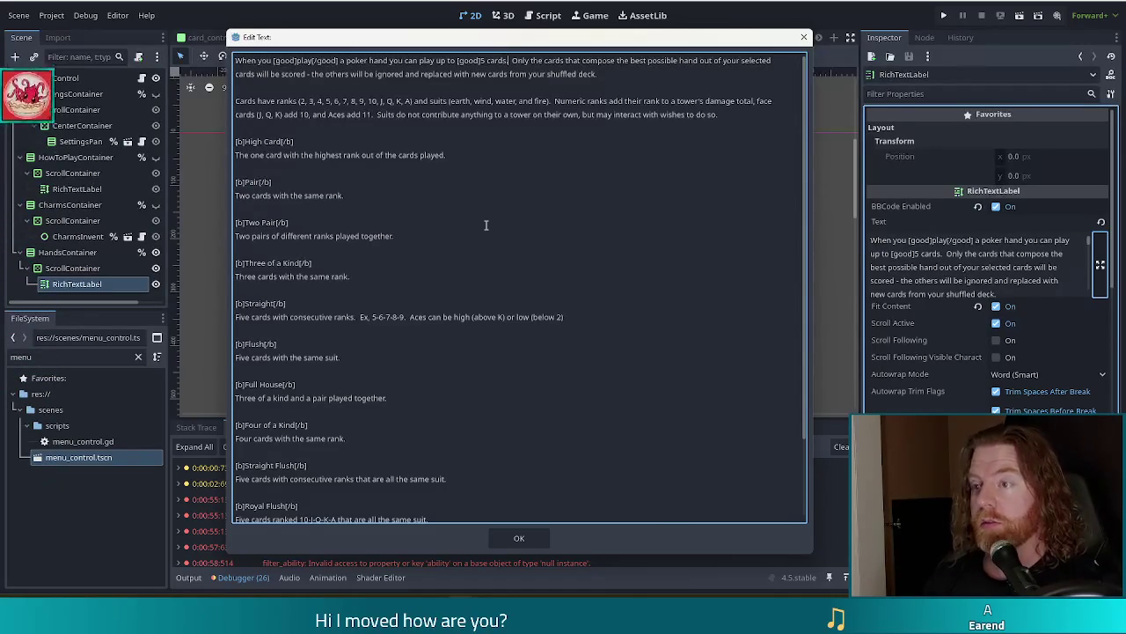
pyautogui.write('[/good]')
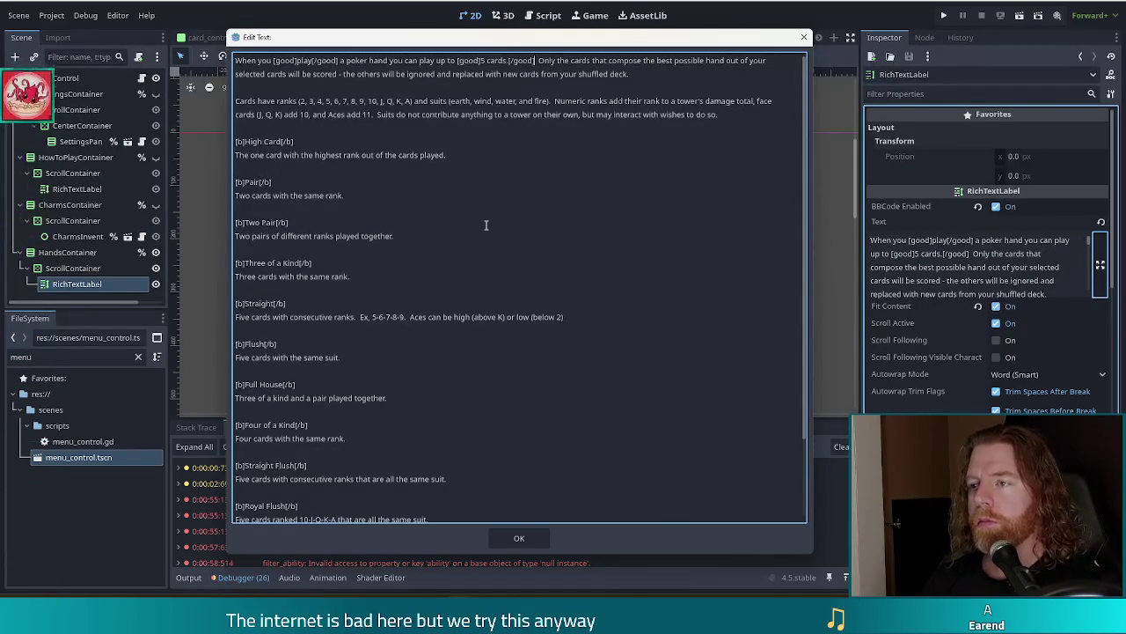
pyautogui.press('Right')
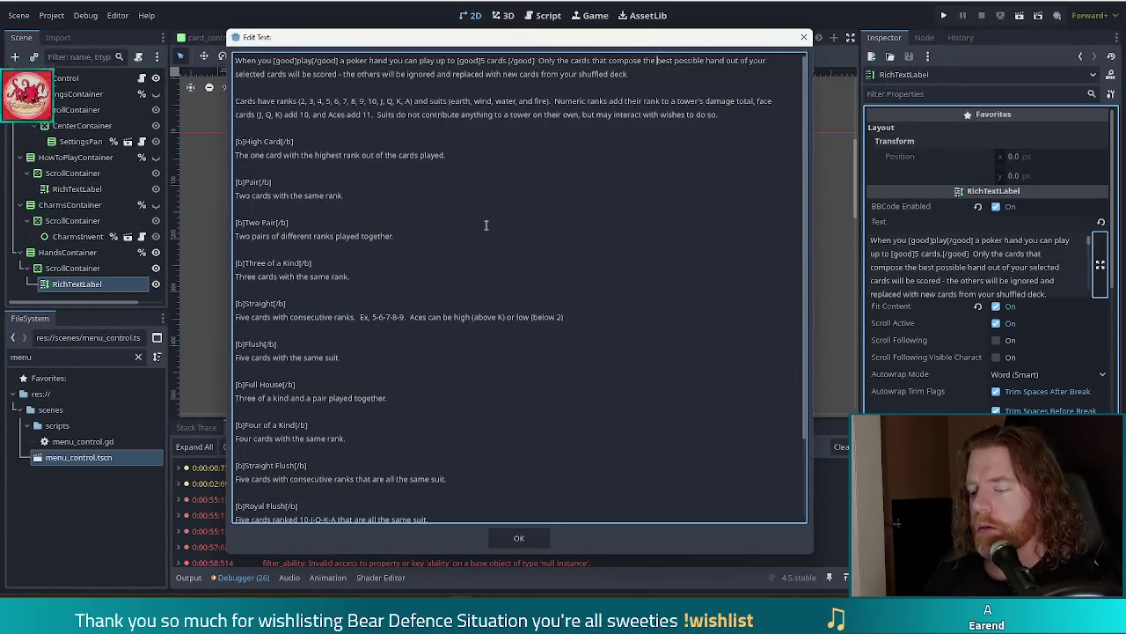
pyautogui.write('[good]')
pyautogui.hotkey('ctrl', 'Right')
pyautogui.hotkey('ctrl', 'Right')
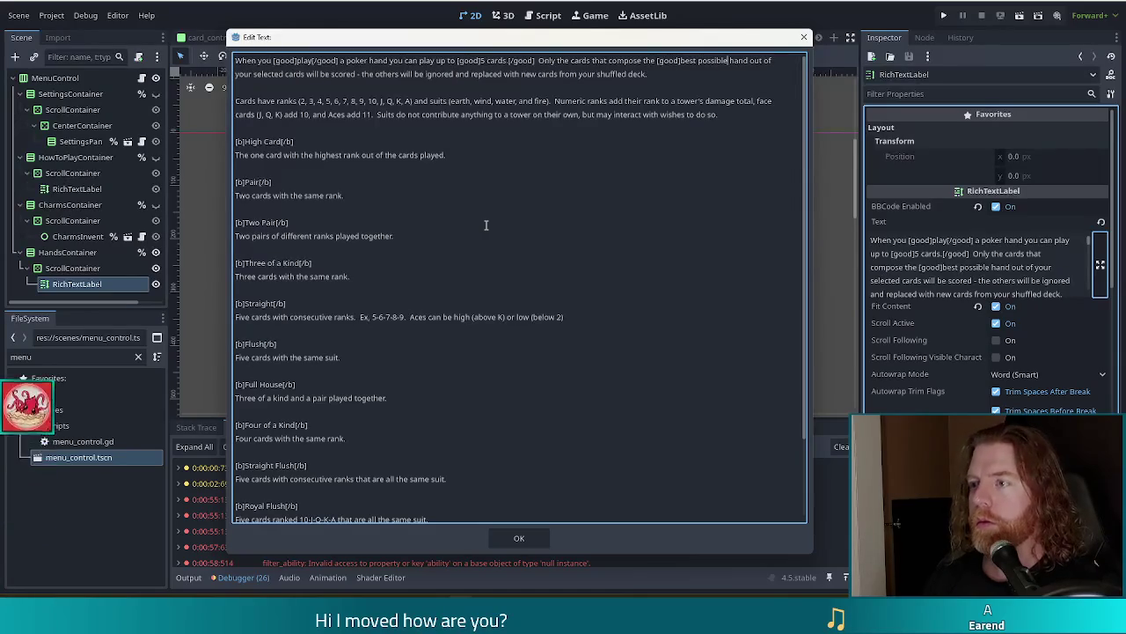
pyautogui.write('[g')
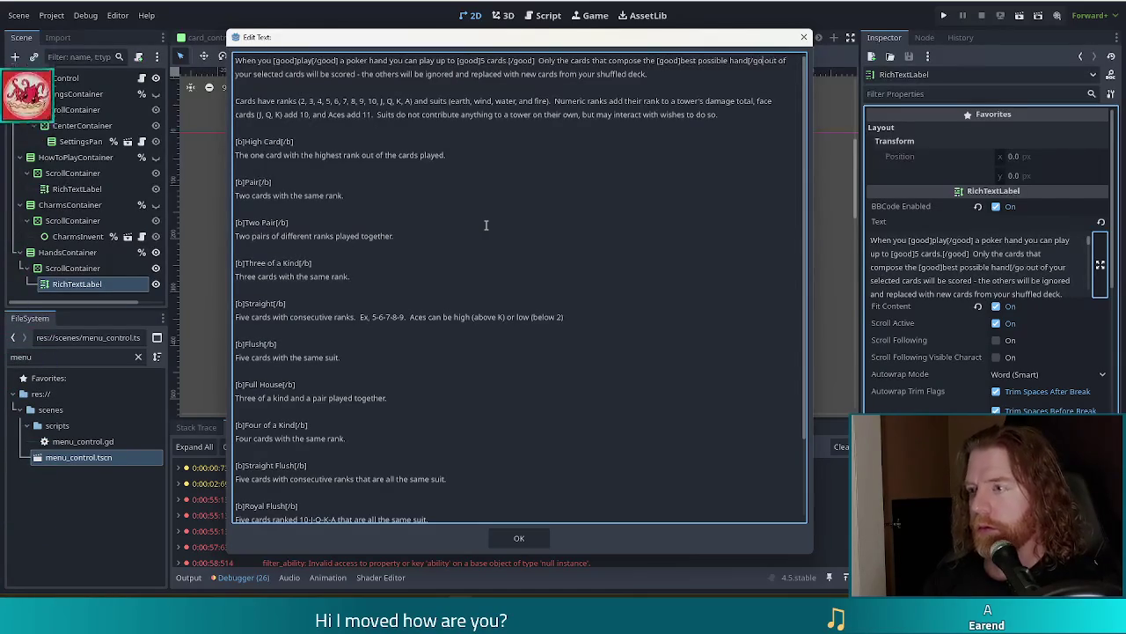
pyautogui.write('ood]')
pyautogui.hotkey('ctrl', 'Left')
pyautogui.hotkey('ctrl', 'Left')
pyautogui.hotkey('ctrl', 'Left')
pyautogui.hotkey('ctrl', 'Left')
pyautogui.hotkey('ctrl', 'Left')
pyautogui.hotkey('ctrl', 'Left')
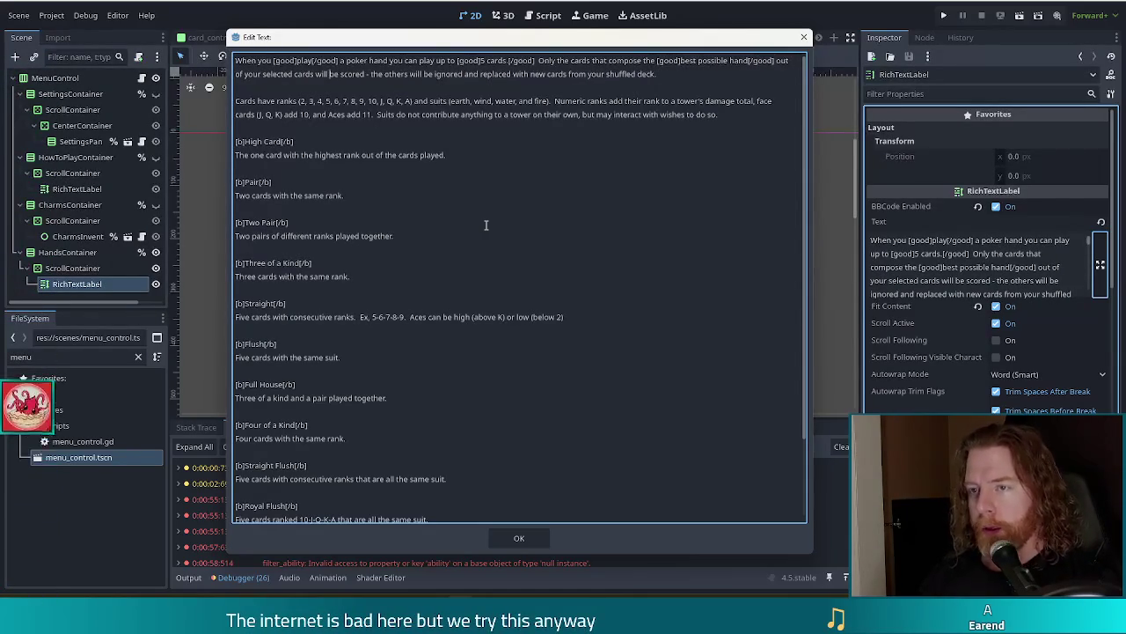
pyautogui.write('[good')
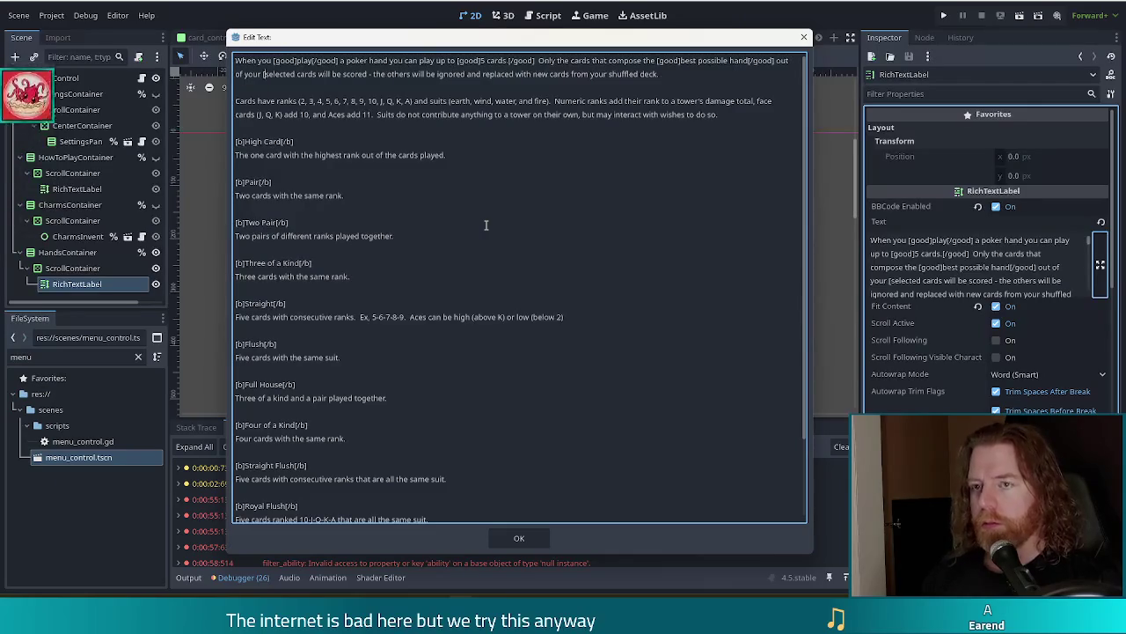
pyautogui.write(']')
pyautogui.hotkey('ctrl', 'Right')
pyautogui.write('[/good')
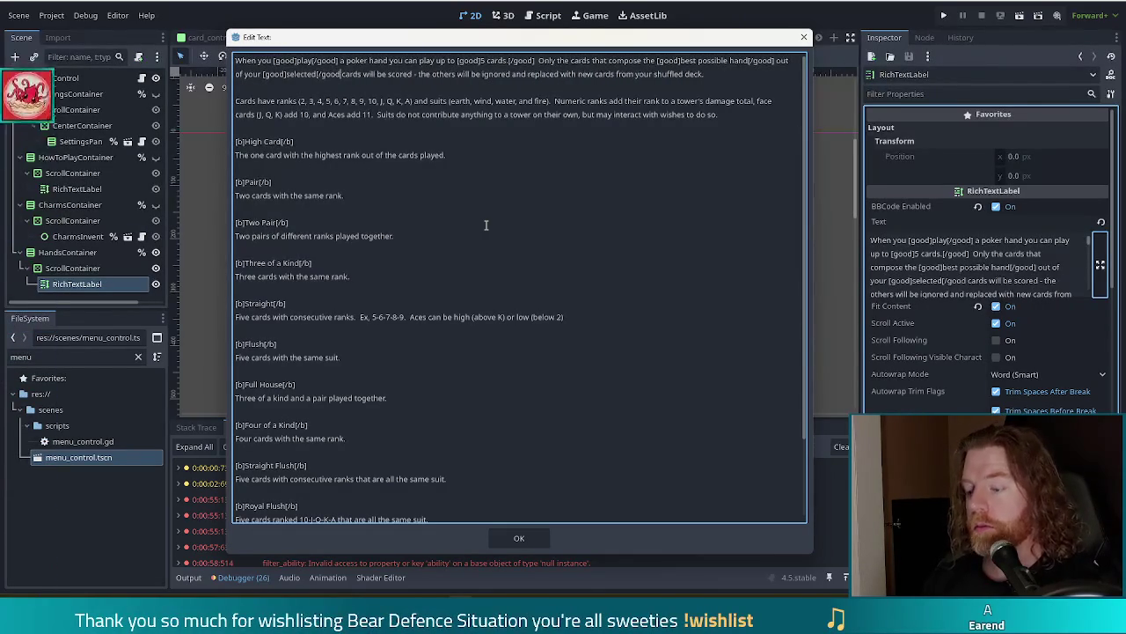
pyautogui.write(']')
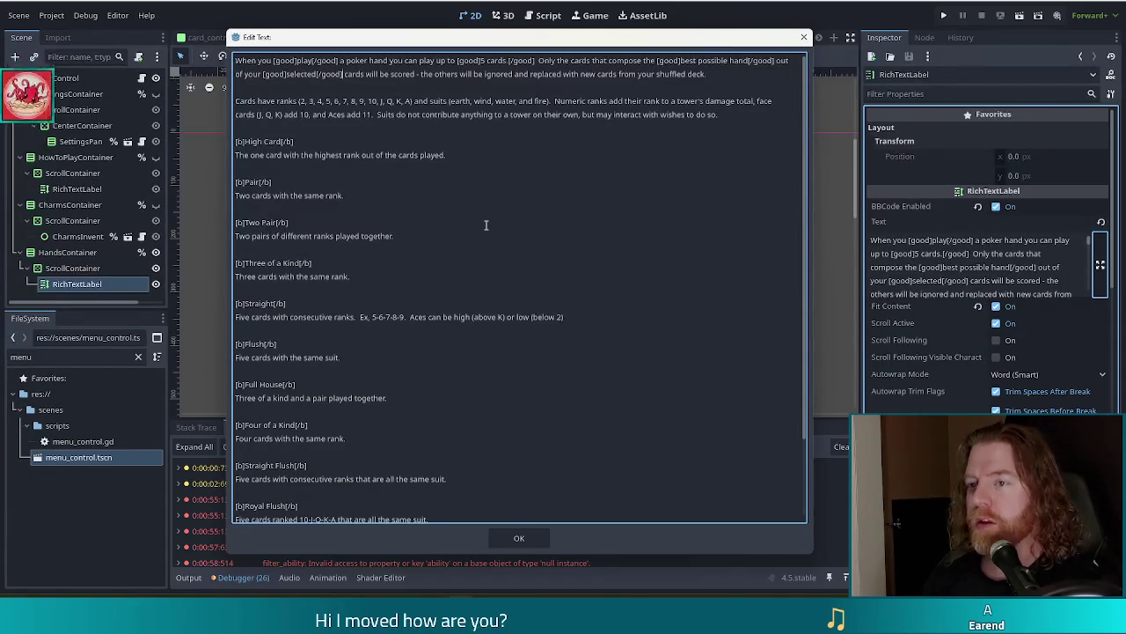
# - Wrap 'scored' in [v_good] and 'ignored' in [damage] tags
pyautogui.press('Right')
pyautogui.press('Right')
pyautogui.press('Right')
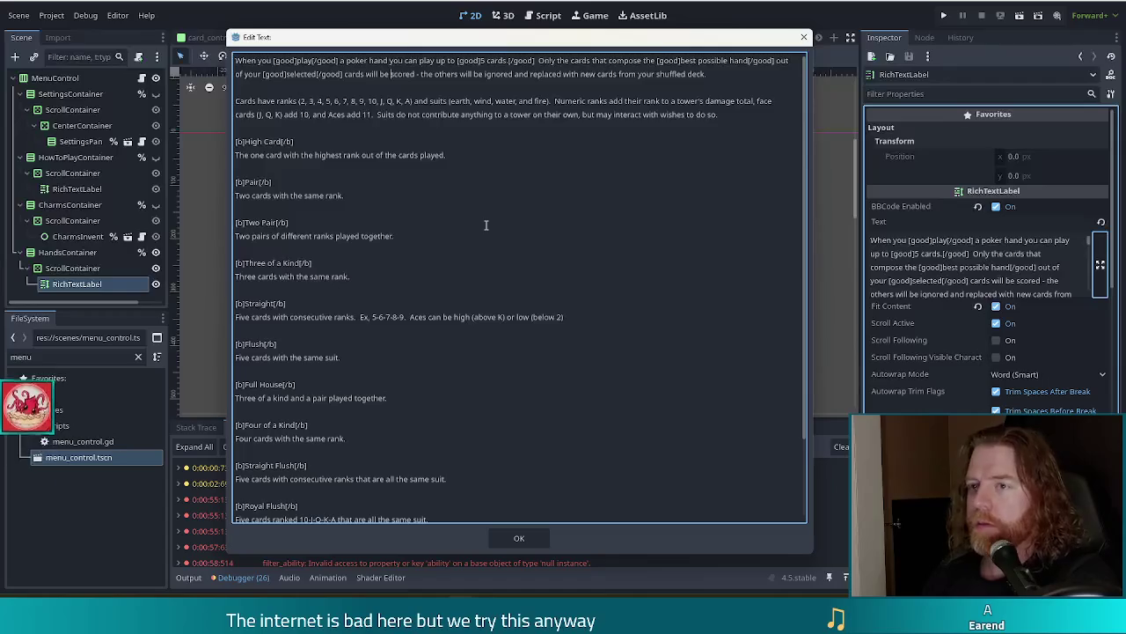
pyautogui.write('[v_good')
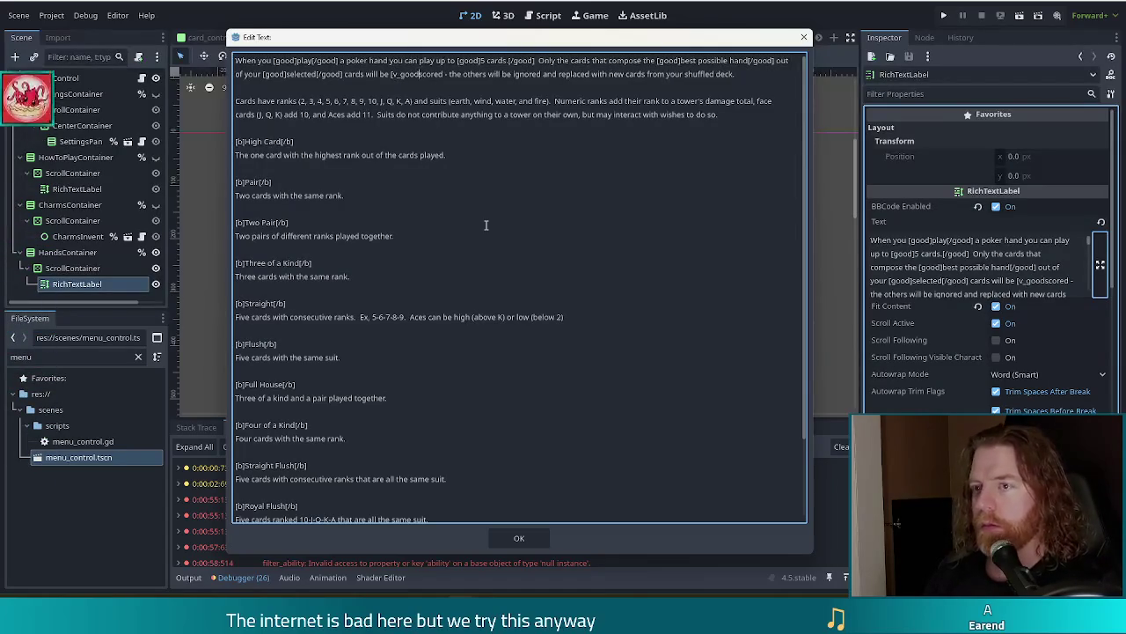
pyautogui.write(']')
pyautogui.hotkey('ctrl', 'Right')
pyautogui.write('[')
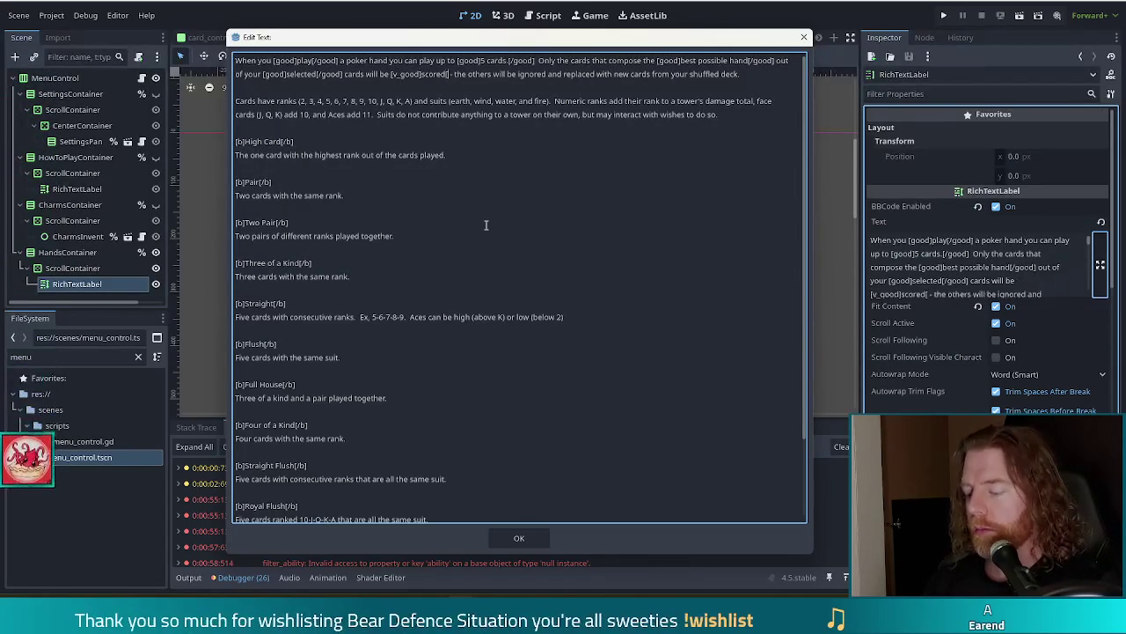
pyautogui.write('/v_good]')
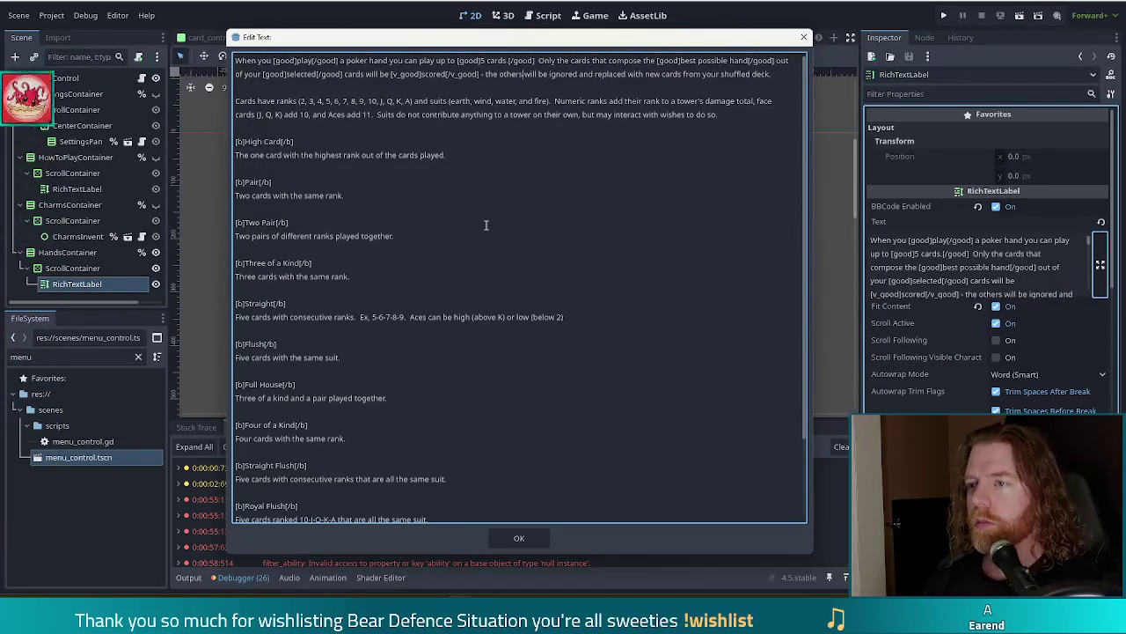
pyautogui.hotkey('ctrl', 'Right')
pyautogui.hotkey('ctrl', 'Right')
pyautogui.hotkey('ctrl', 'Right')
pyautogui.write('[damage]ignored')
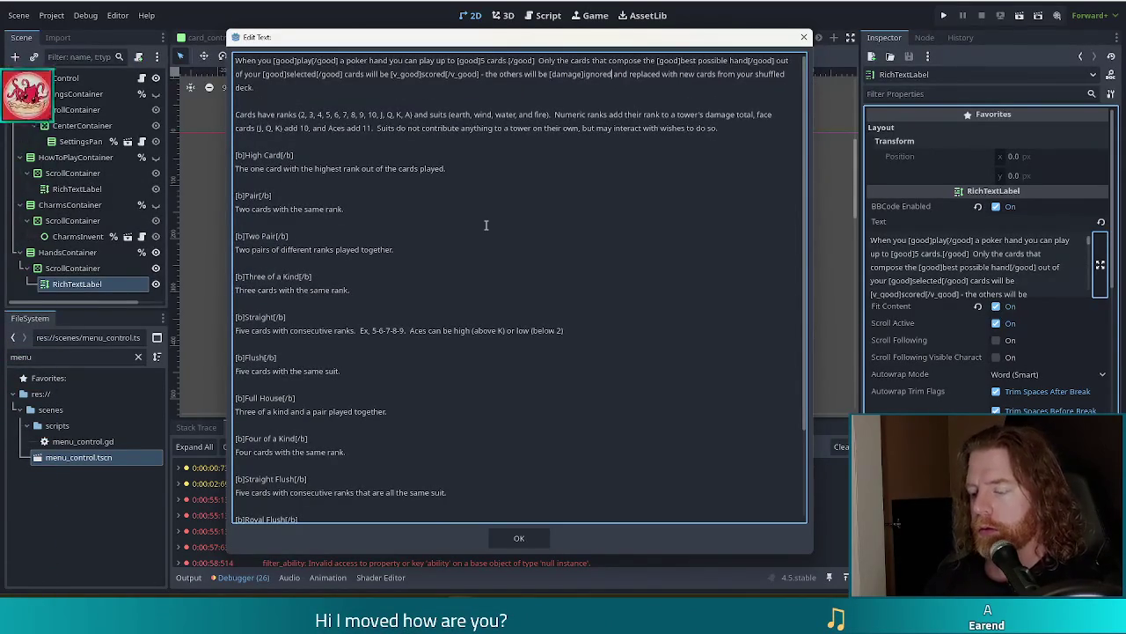
pyautogui.write('[/damage]')
pyautogui.press('Down')
pyautogui.press('End')
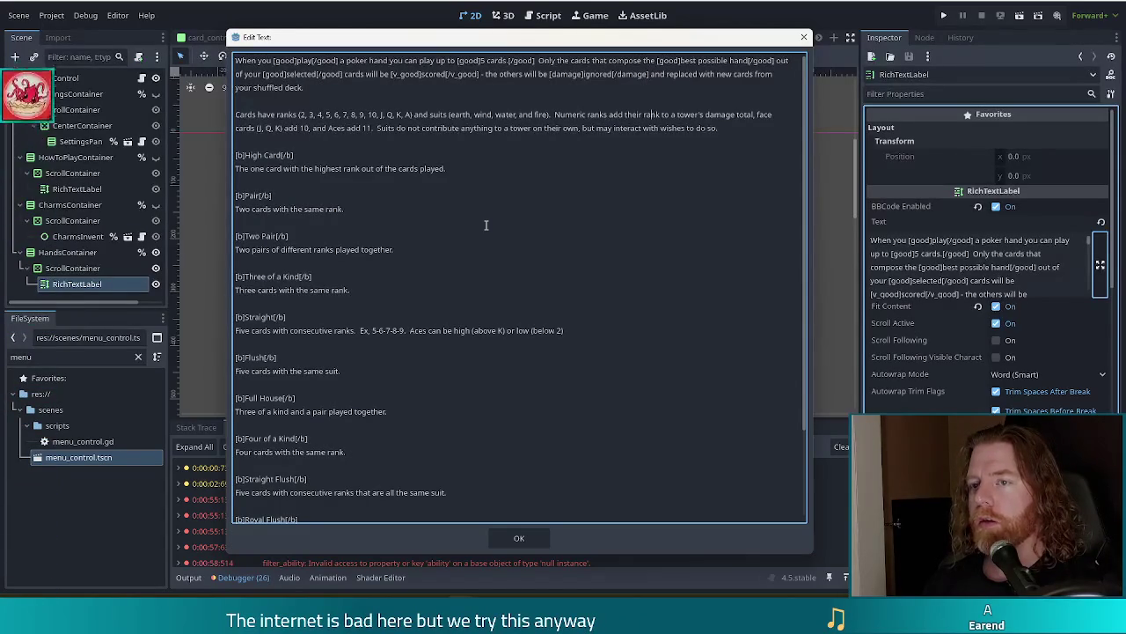
pyautogui.hotkey('ctrl', 'Left')
pyautogui.hotkey('ctrl', 'Left')
pyautogui.hotkey('ctrl', 'Left')
pyautogui.hotkey('ctrl', 'Left')
pyautogui.hotkey('ctrl', 'Left')
pyautogui.hotkey('ctrl', 'Left')
pyautogui.hotkey('ctrl', 'Left')
pyautogui.hotkey('ctrl', 'Left')
pyautogui.hotkey('ctrl', 'Left')
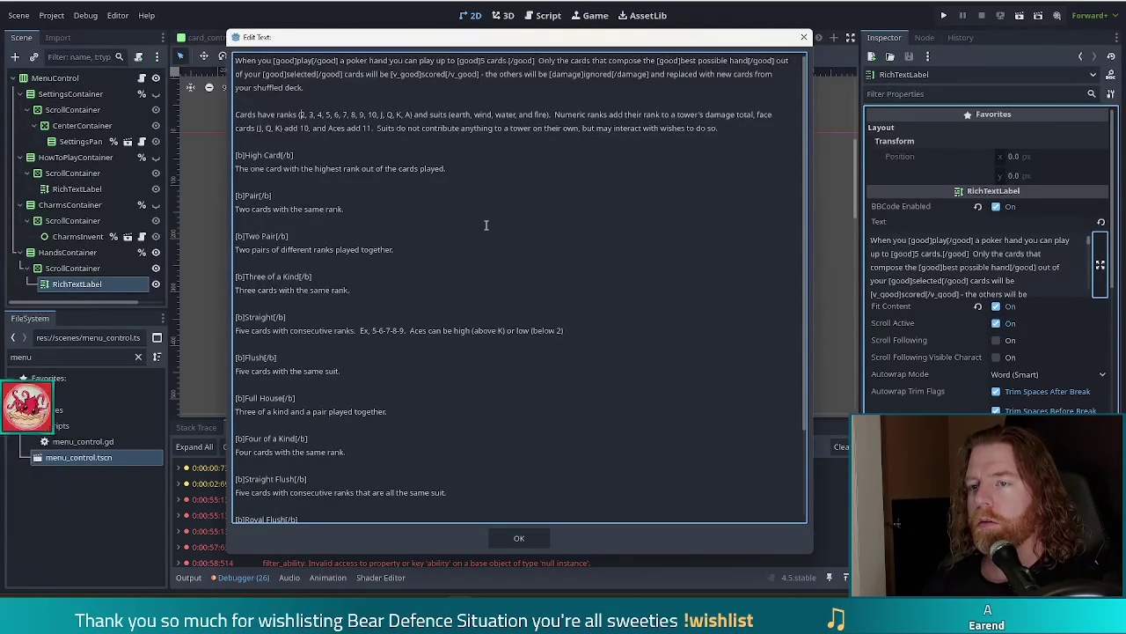
# - Tag 'ranks' and 'suits' with [good] and bold the rank and element lists with [b]
pyautogui.write('[good]')
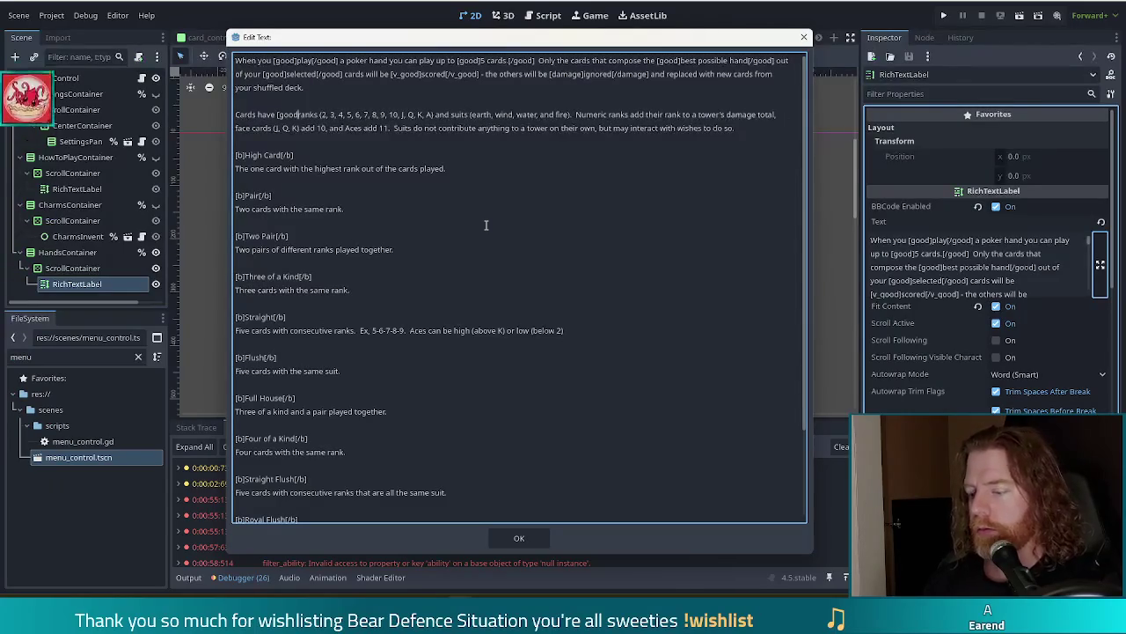
pyautogui.hotkey('ctrl', 'Right')
pyautogui.write('[/g')
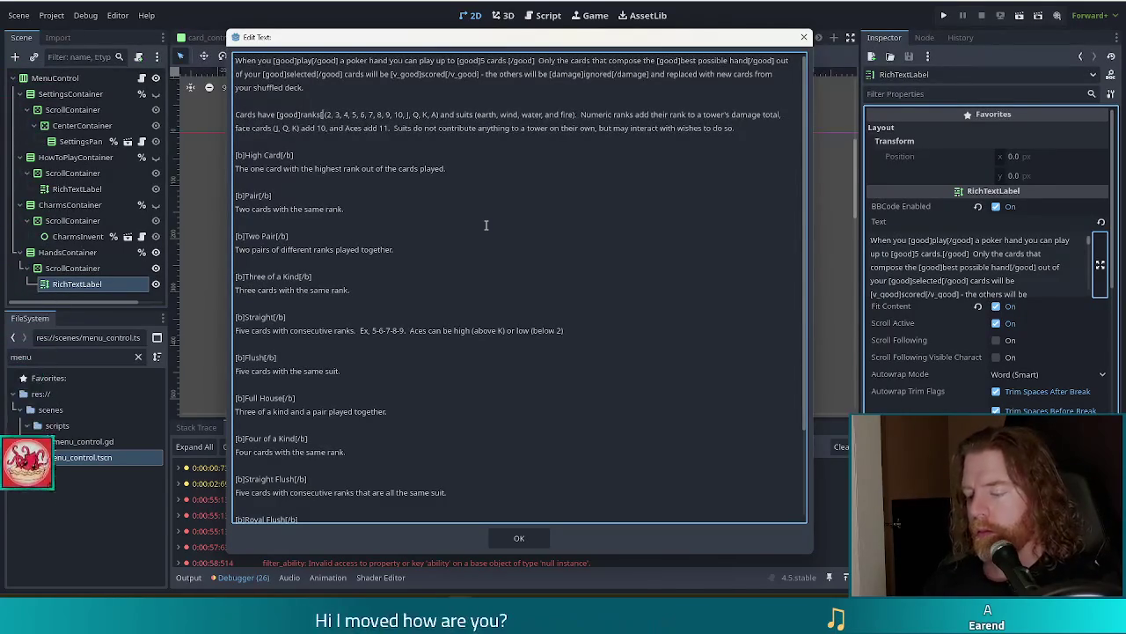
pyautogui.write('ood] ')
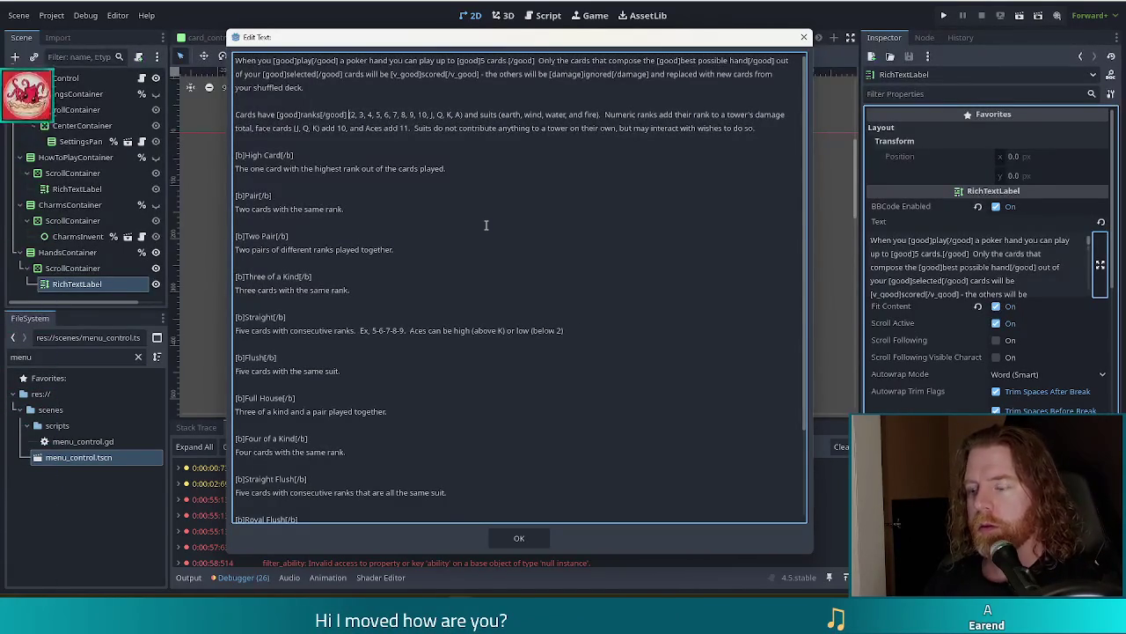
pyautogui.write('[b]')
pyautogui.hotkey('ctrl', 'Right')
pyautogui.hotkey('ctrl', 'Right')
pyautogui.hotkey('ctrl', 'Right')
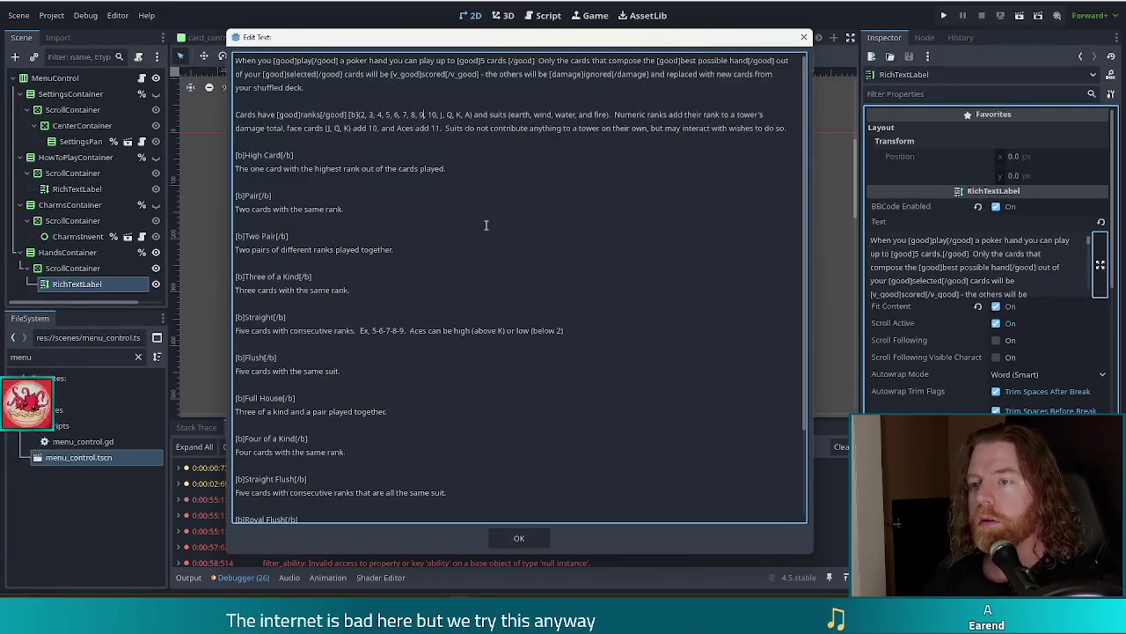
pyautogui.write('[/b]')
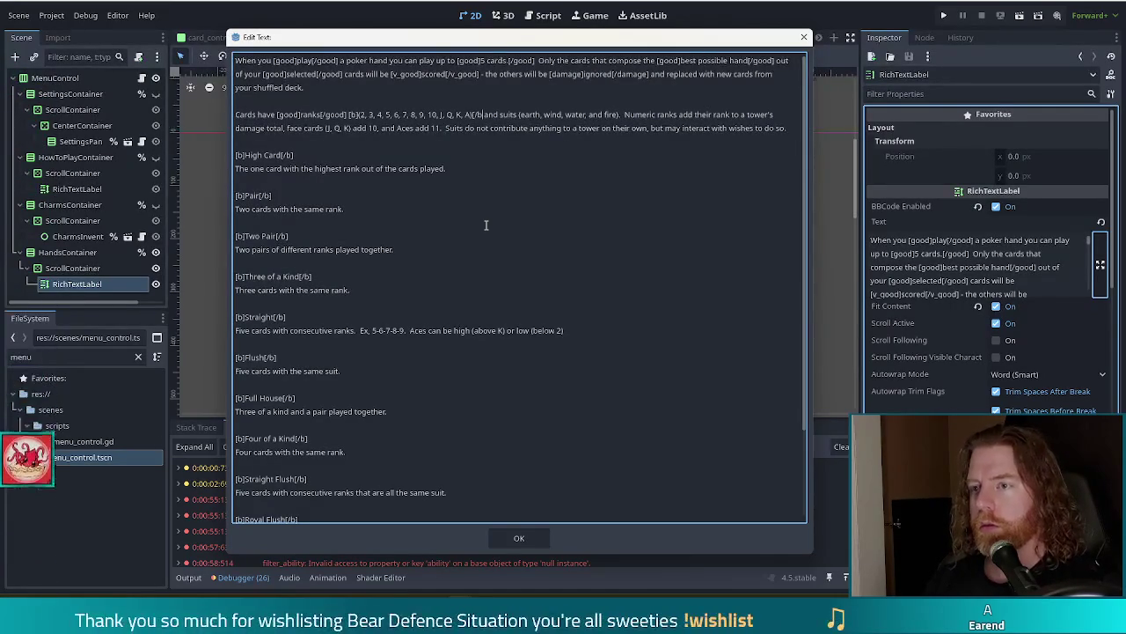
pyautogui.write(' and ')
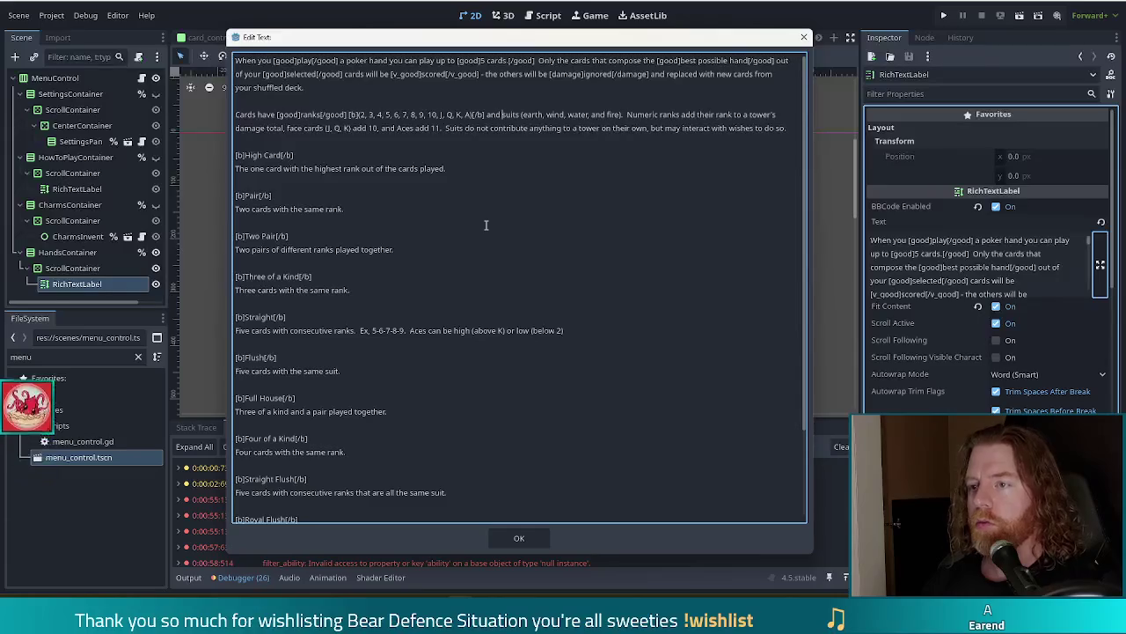
pyautogui.write('[good]')
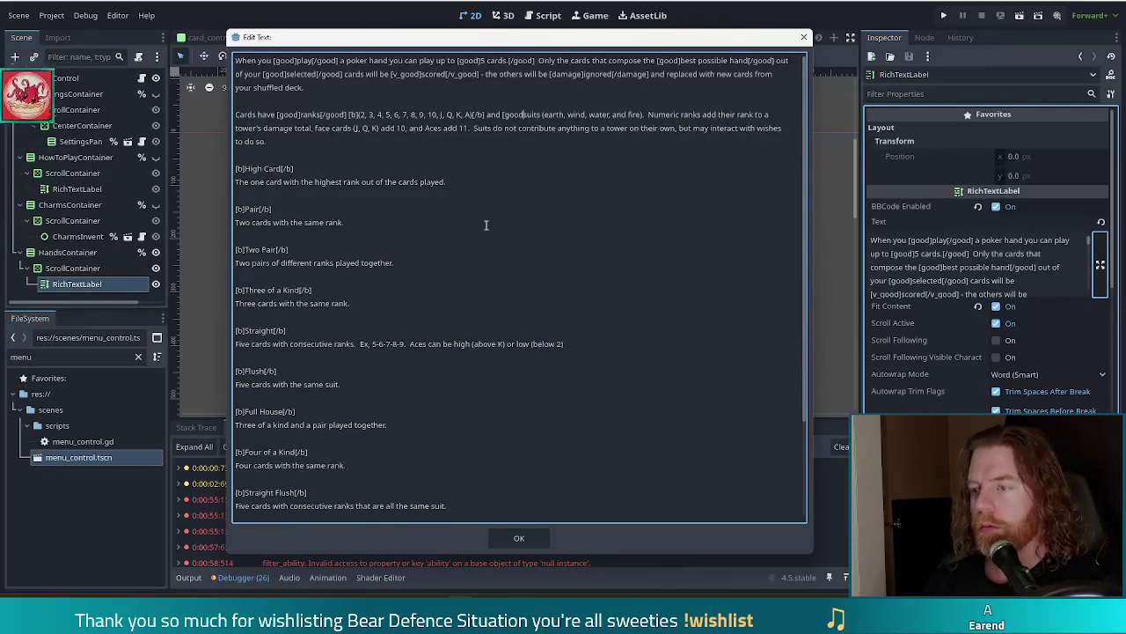
pyautogui.hotkey('ctrl', 'Right')
pyautogui.write('[/good] [b')
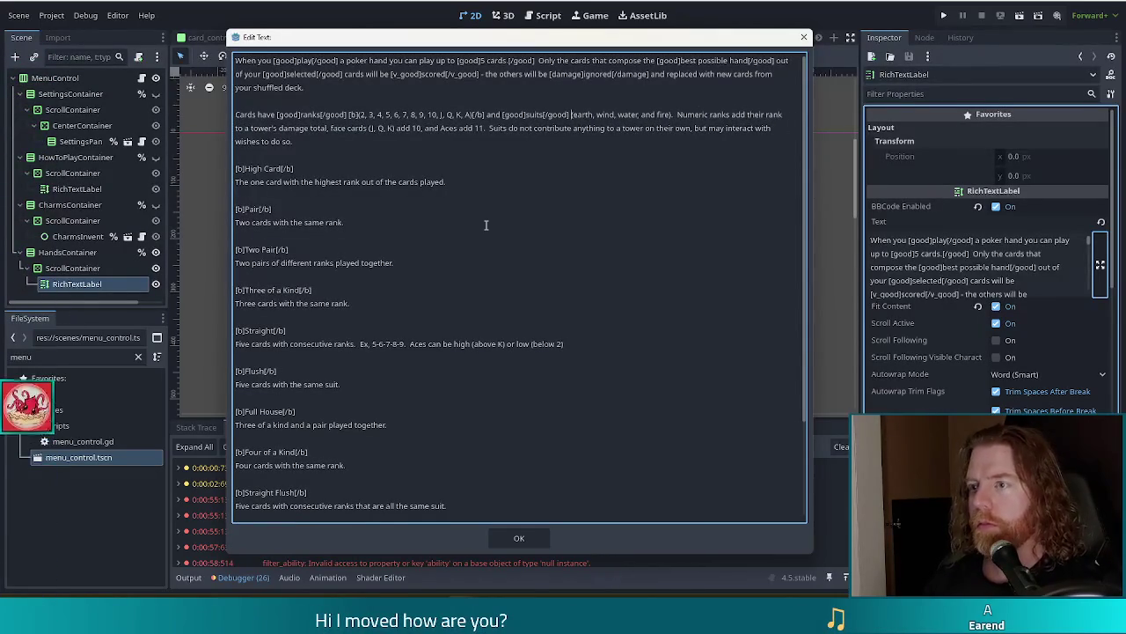
pyautogui.write(']')
pyautogui.hotkey('ctrl', 'Right')
pyautogui.hotkey('ctrl', 'Right')
pyautogui.hotkey('ctrl', 'Right')
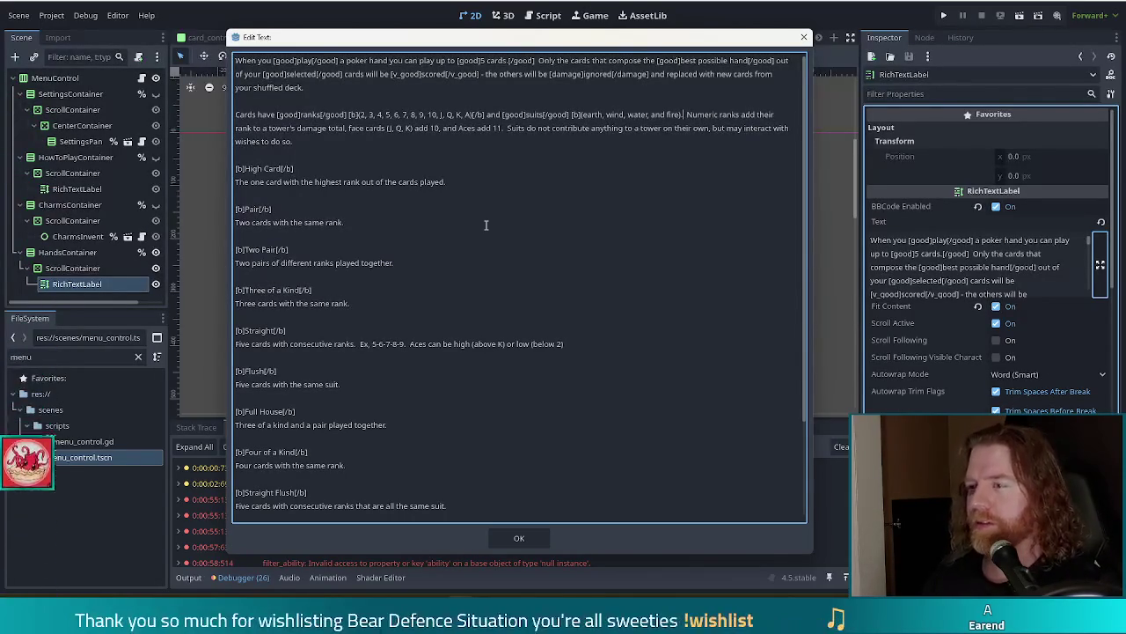
pyautogui.write('b]')
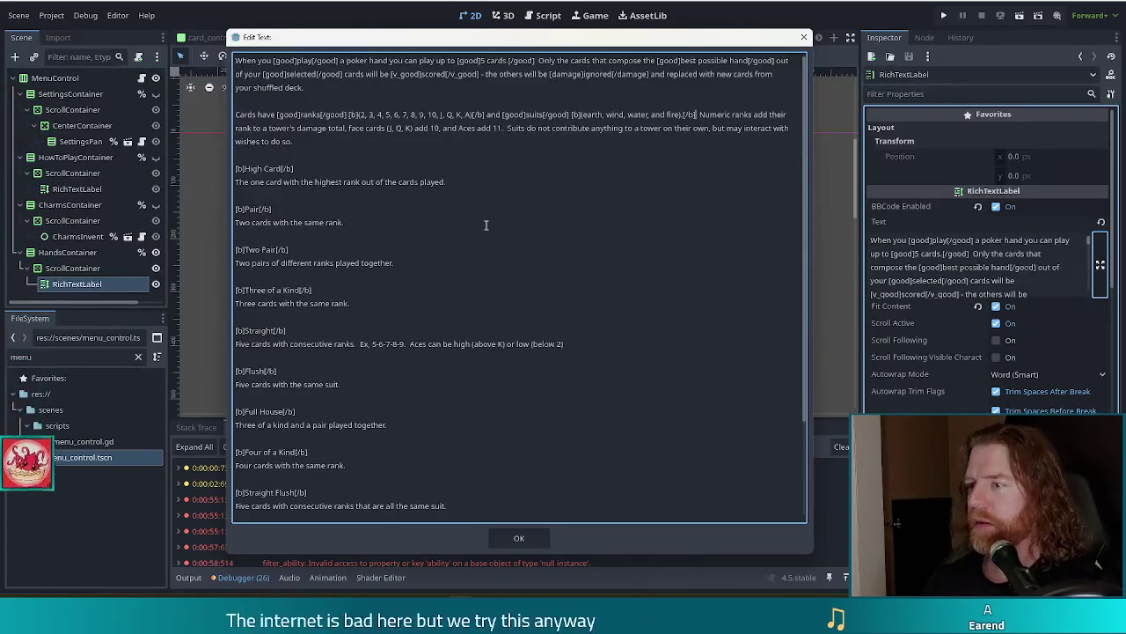
# - Highlight 'add' with [good] and the tower's 'damage' with [damage] tags
pyautogui.hotkey('ctrl', 'Right')
pyautogui.hotkey('ctrl', 'Right')
pyautogui.hotkey('ctrl', 'Right')
pyautogui.hotkey('ctrl', 'Left')
pyautogui.write('[good]')
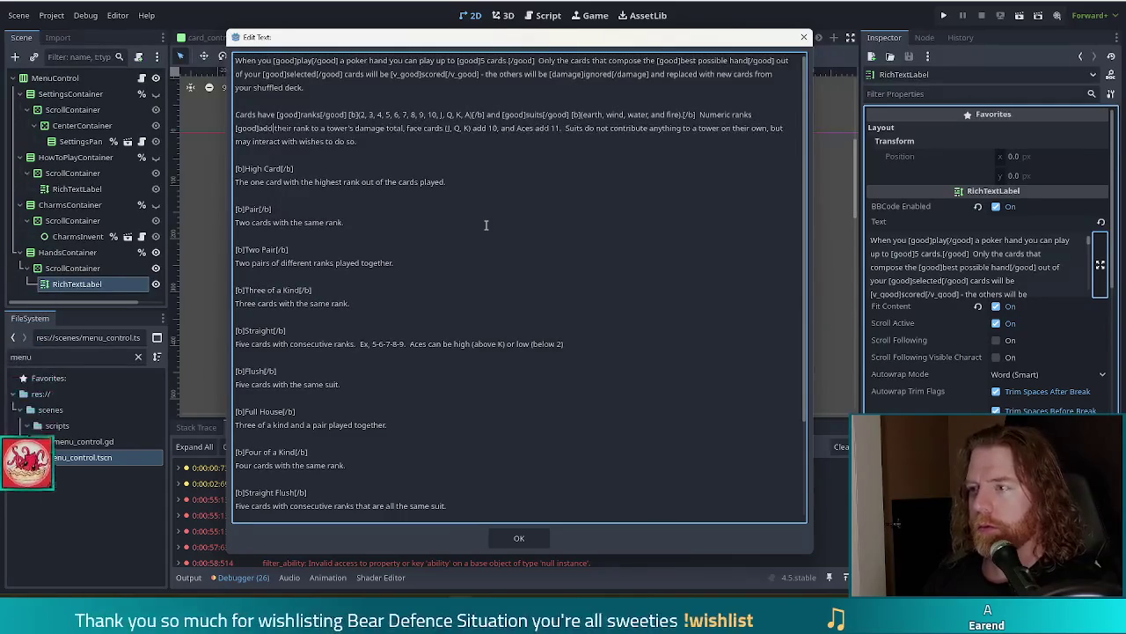
pyautogui.press('Right')
pyautogui.press('Right')
pyautogui.press('Right')
pyautogui.write('[/good]')
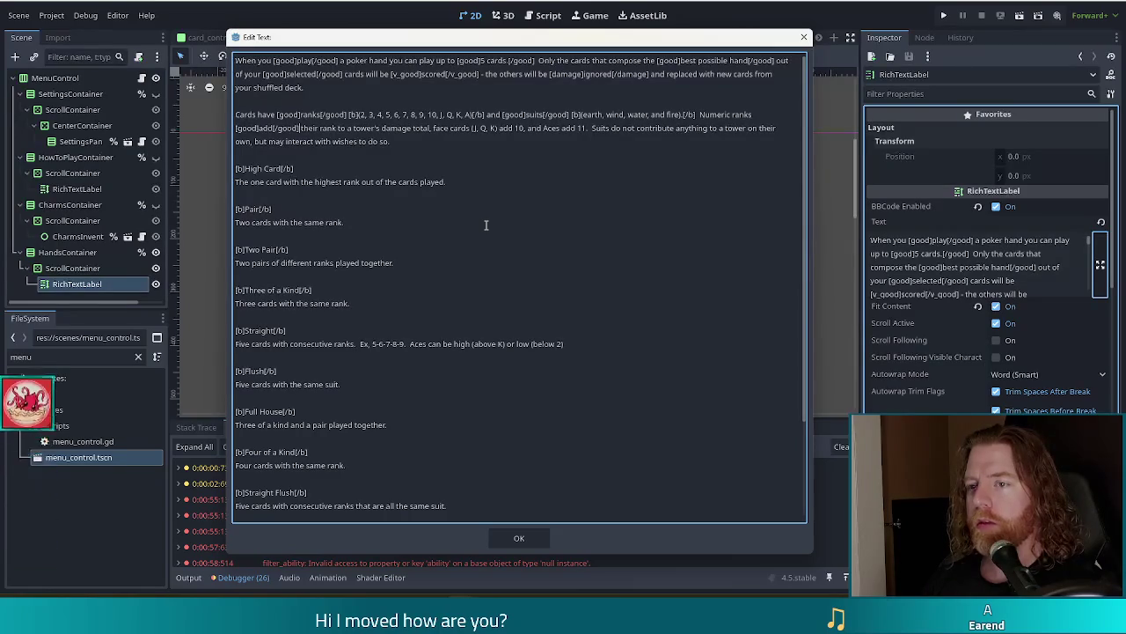
pyautogui.press('Right')
pyautogui.press('Right')
pyautogui.press('Right')
pyautogui.write('[')
pyautogui.write('damage]')
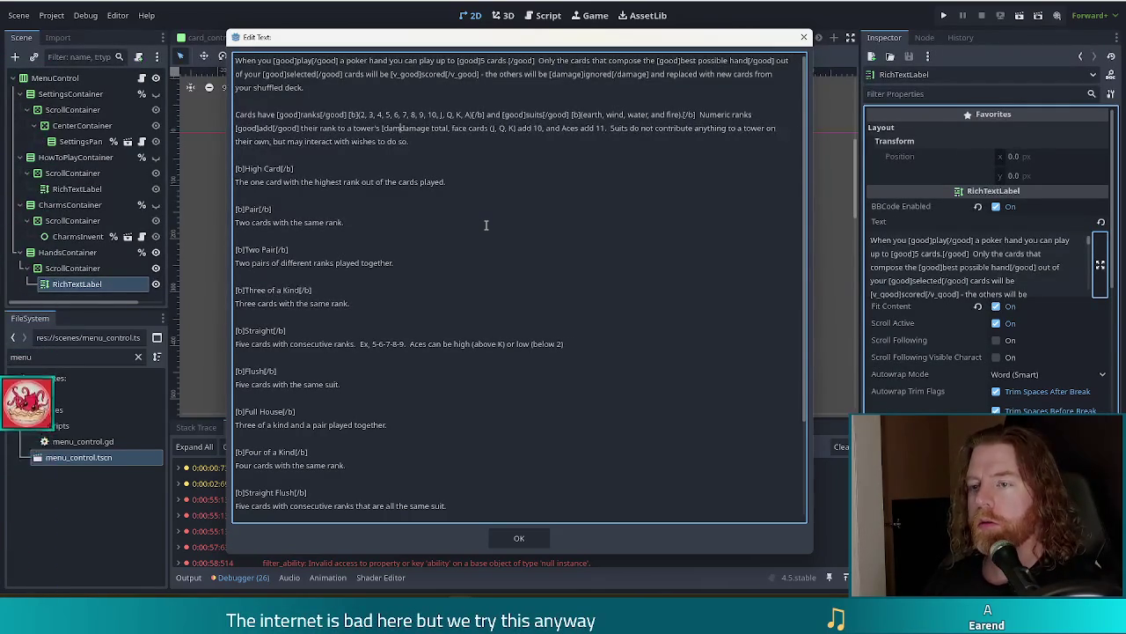
pyautogui.hotkey('ctrl', 'Right')
pyautogui.write('[/damage]]')
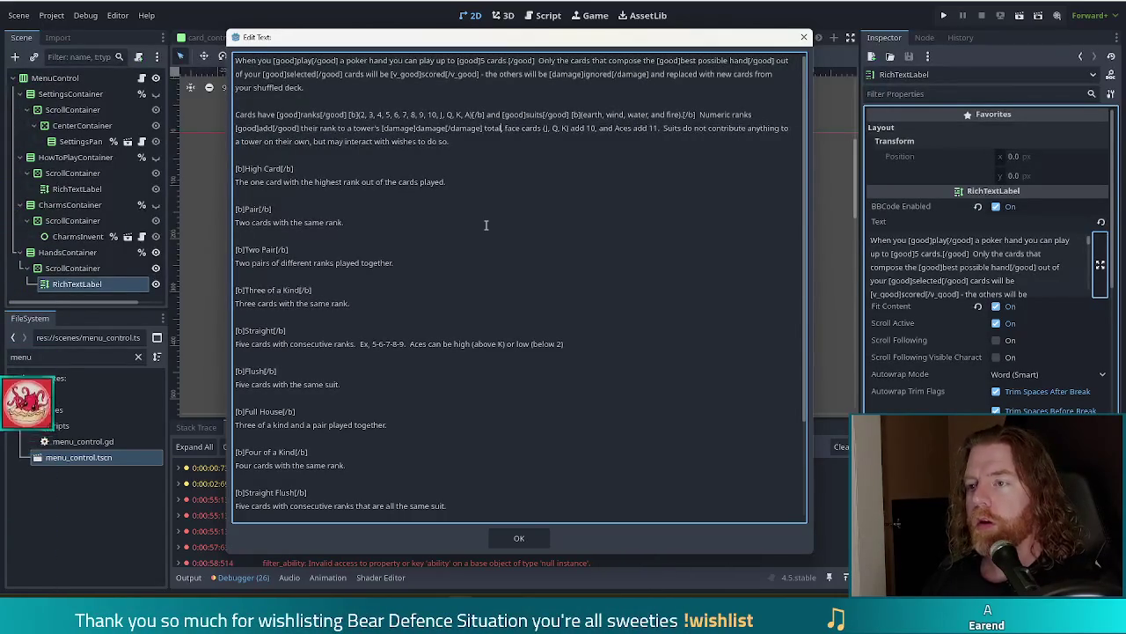
# - Bold the face cards (J, Q, K) and wrap both 10 values in [good] tags
pyautogui.press('Right')
pyautogui.press('Right')
pyautogui.press('Right')
pyautogui.press('Left')
pyautogui.press('Left')
pyautogui.press('Left')
pyautogui.press('Right')
pyautogui.press('Left')
pyautogui.press('Left')
pyautogui.press('Left')
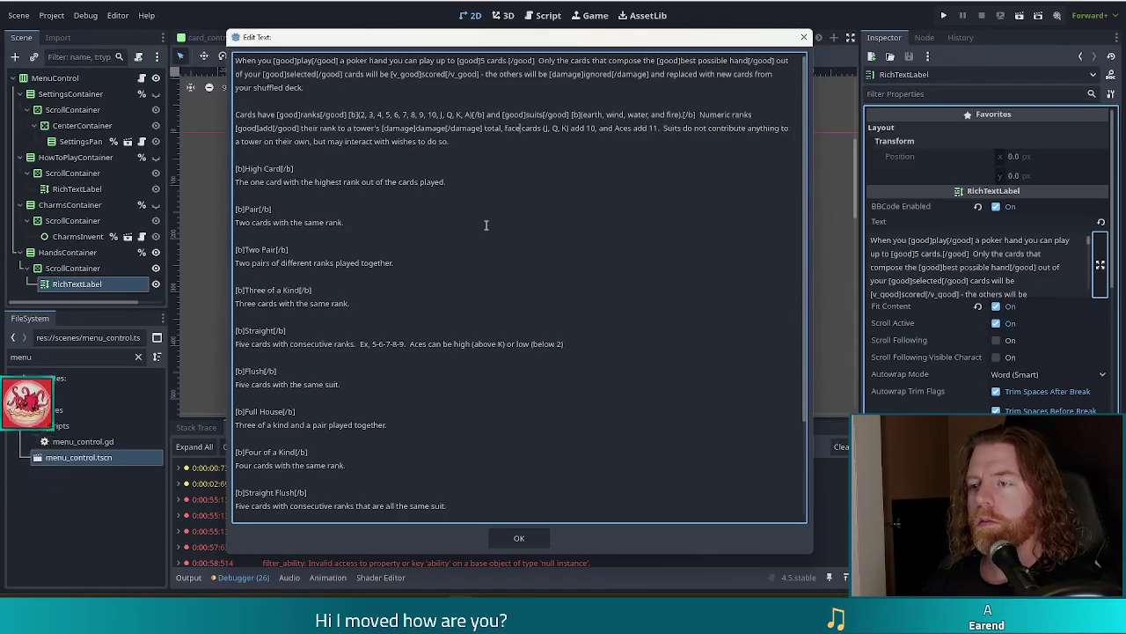
pyautogui.write('[b]')
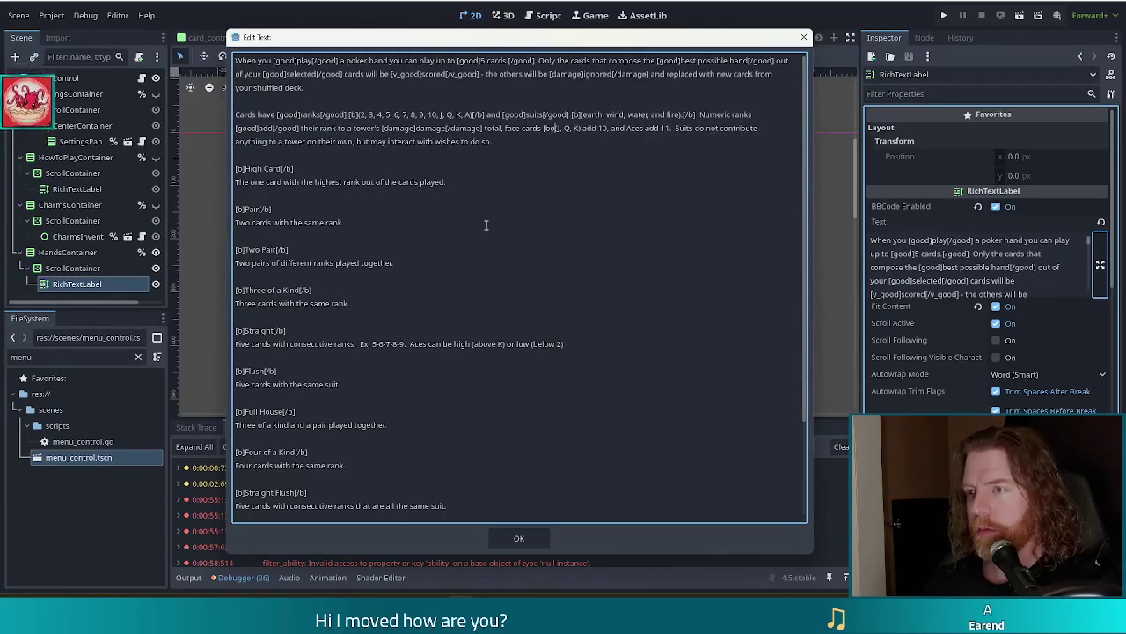
pyautogui.press('Right')
pyautogui.press('Right')
pyautogui.press('Right')
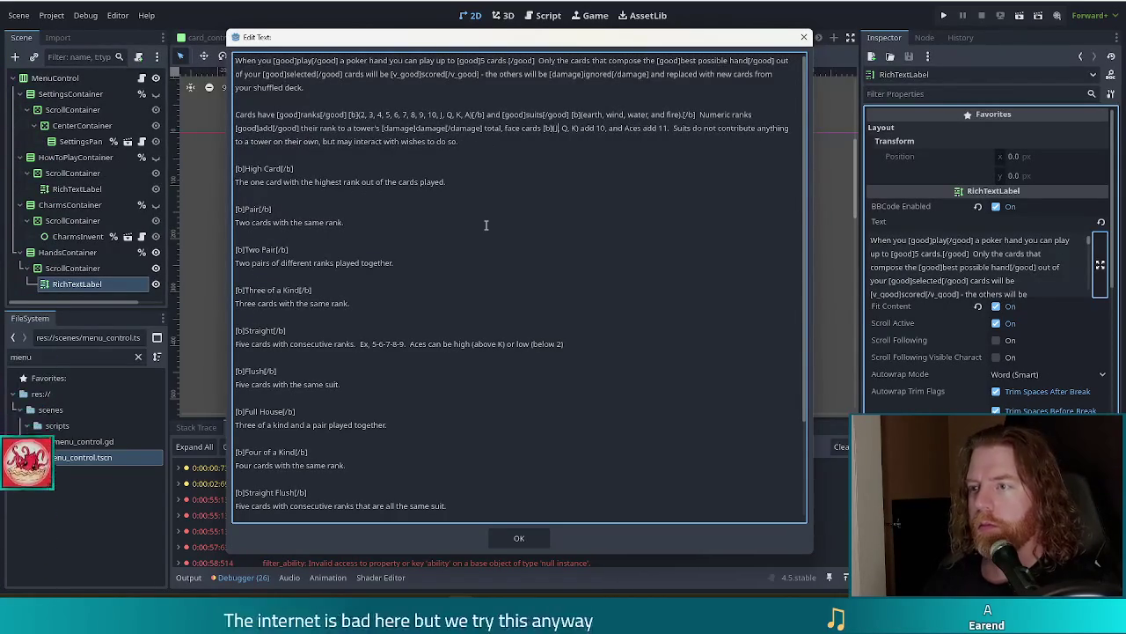
pyautogui.write('[/b]')
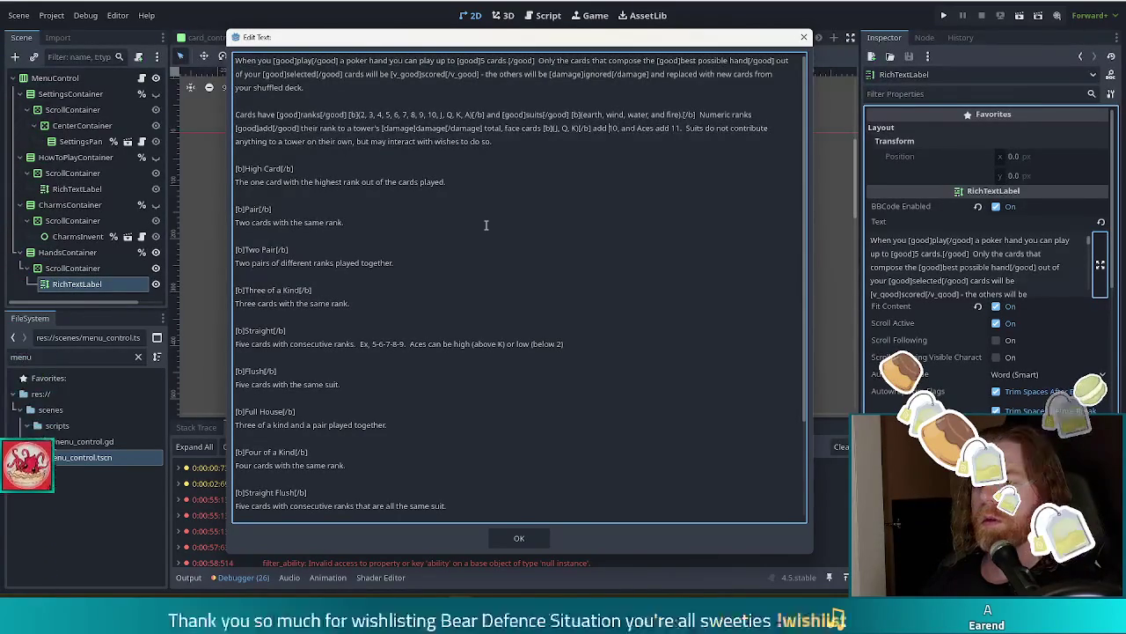
pyautogui.write('[goo')
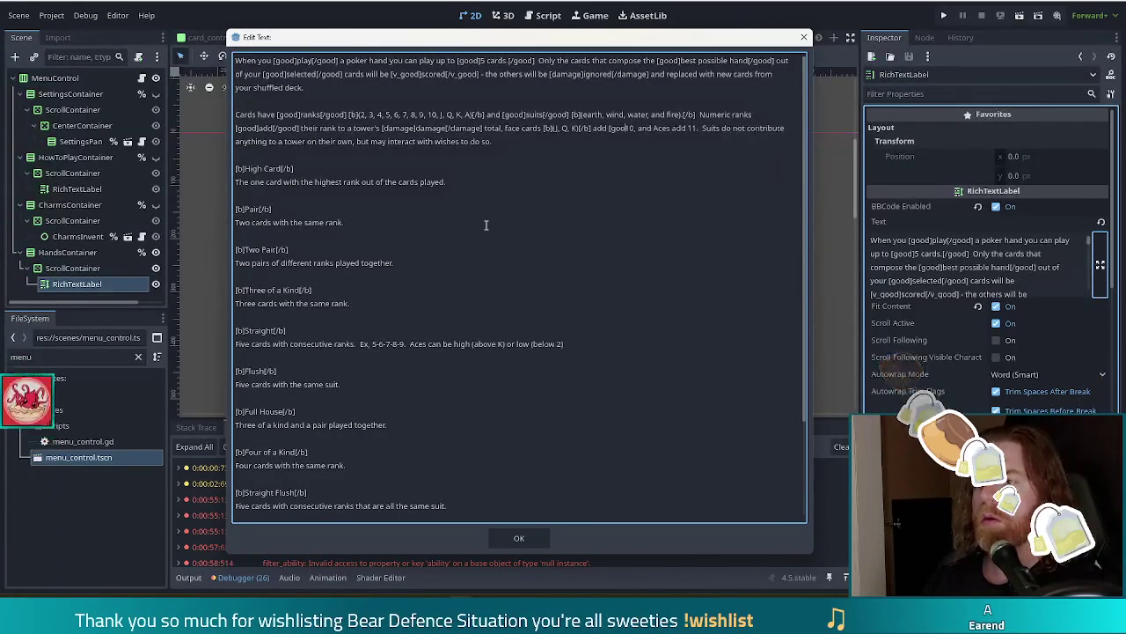
pyautogui.write('d]10[/good]')
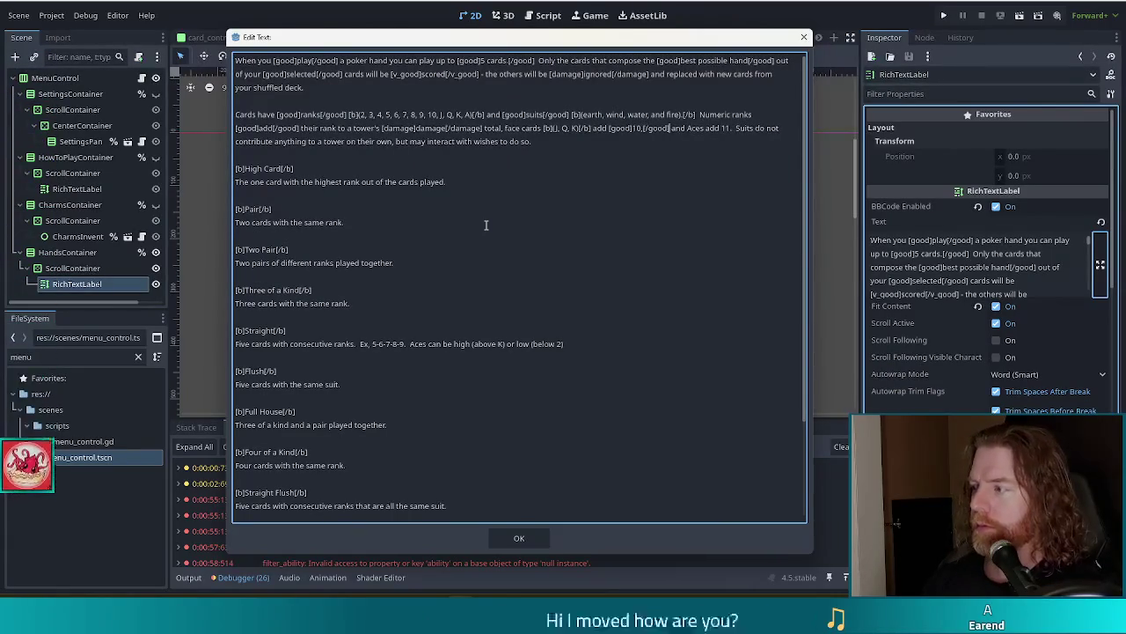
pyautogui.hotkey('ctrl', 'Right')
pyautogui.write('[good]10')
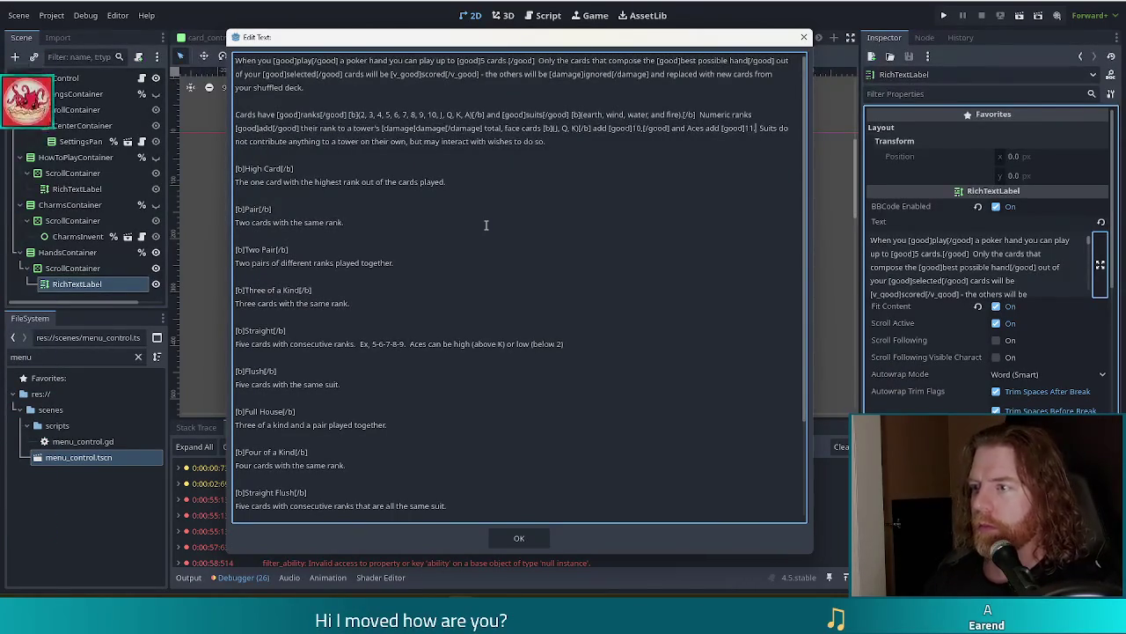
pyautogui.write('[/good]')
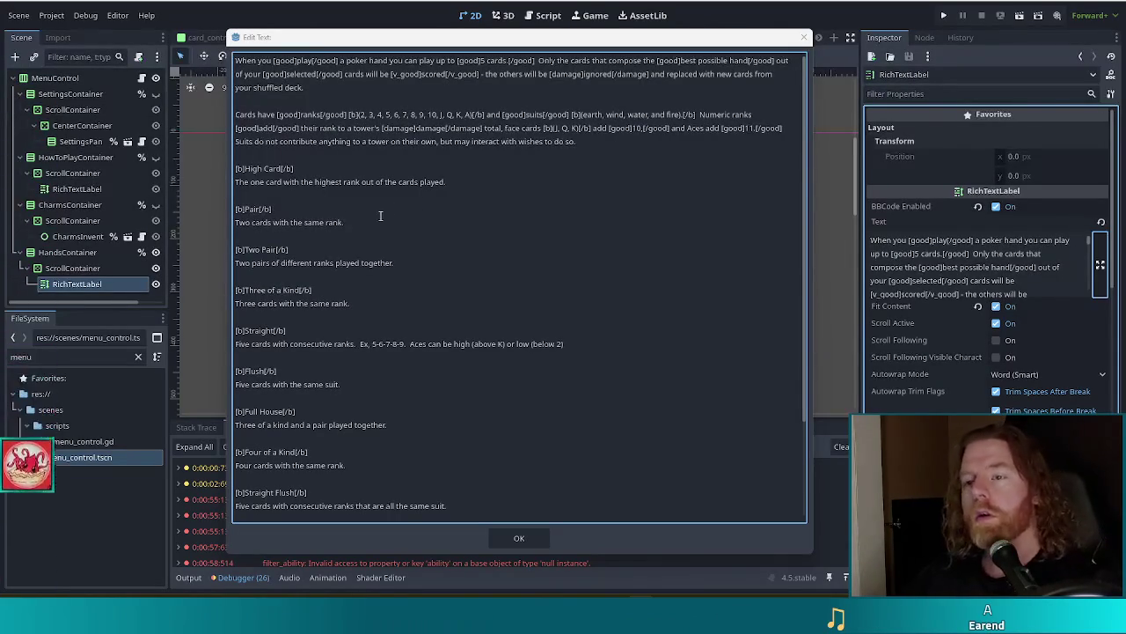
# - Finish tagging 11 after 'Aces add' and apply the edited text to the label
pyautogui.click(540, 152)
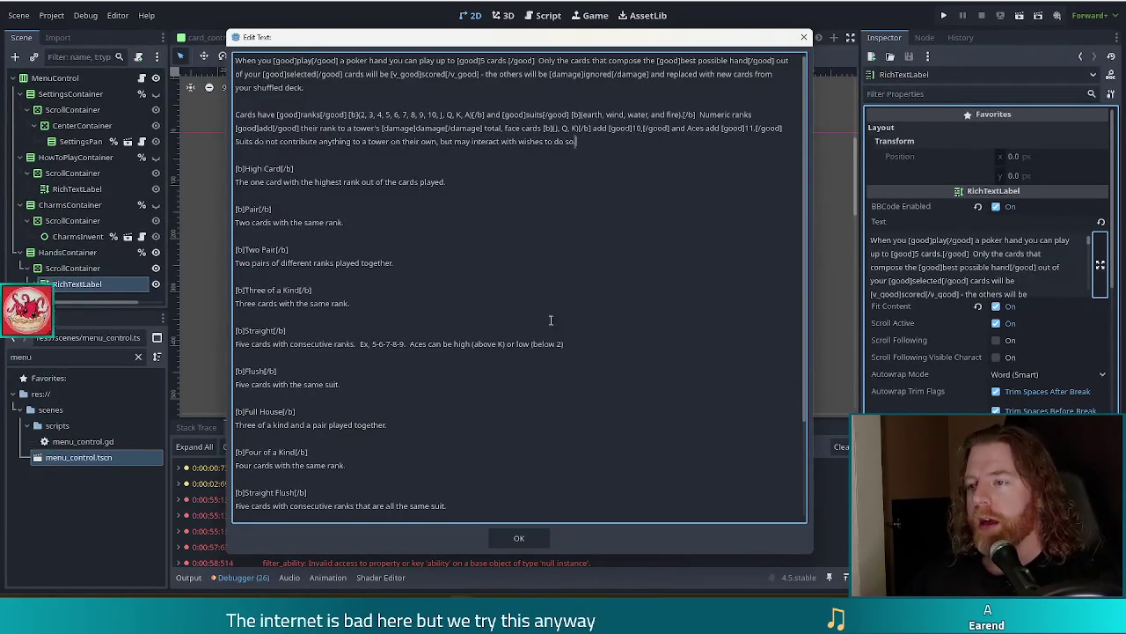
pyautogui.click(524, 541)
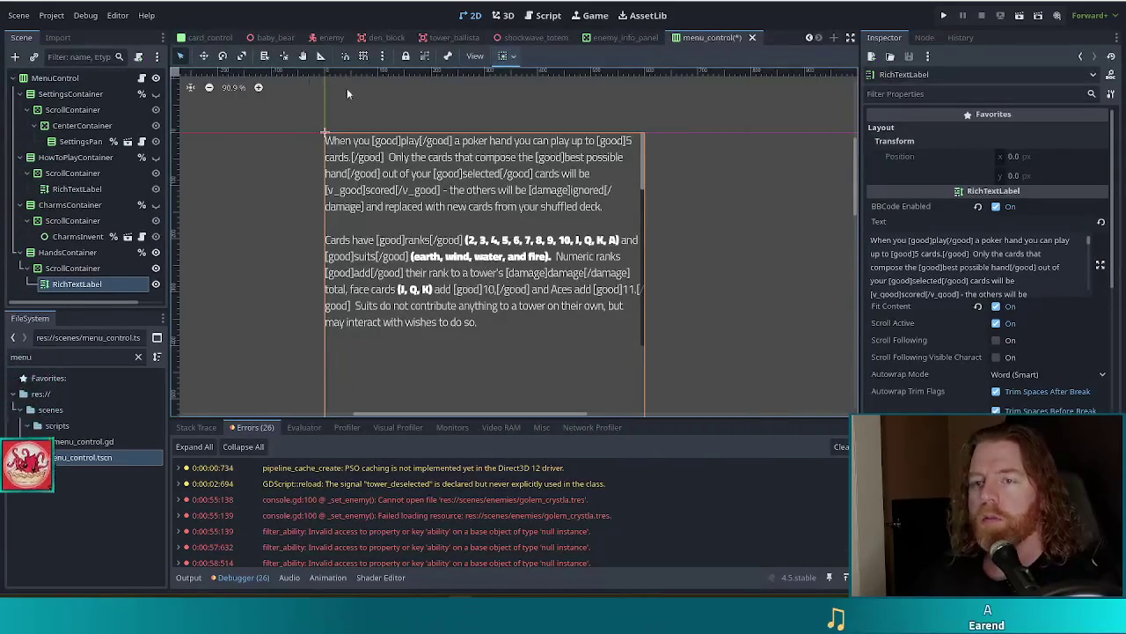
# - In menu_control.gd, add an empty func _ready() -> void: below the onready variable
pyautogui.click(143, 78)
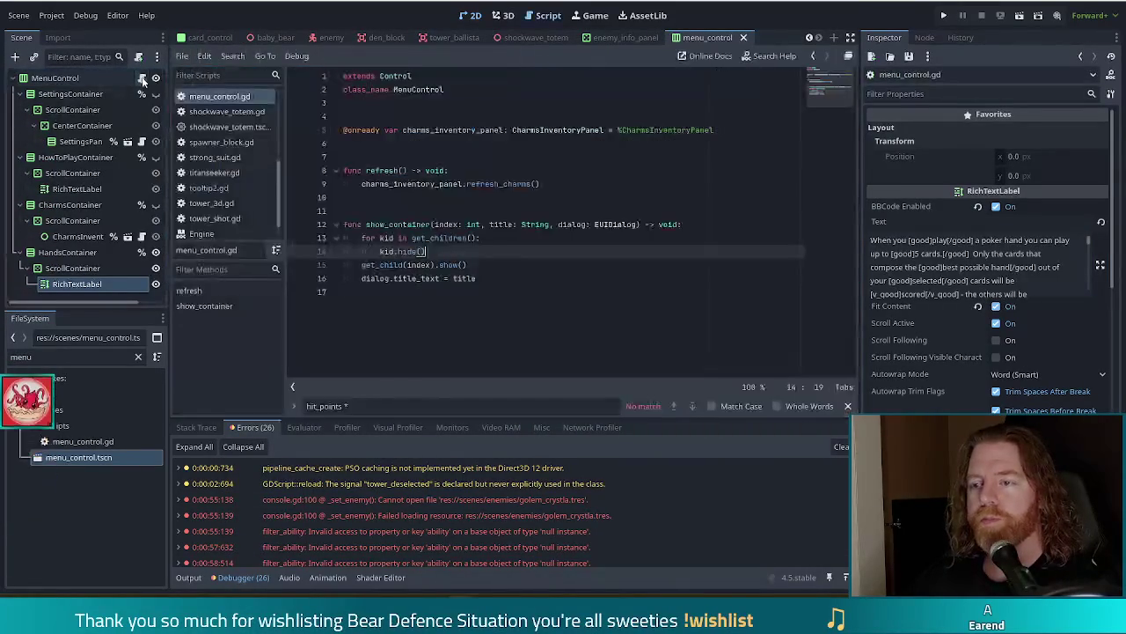
pyautogui.click(588, 186)
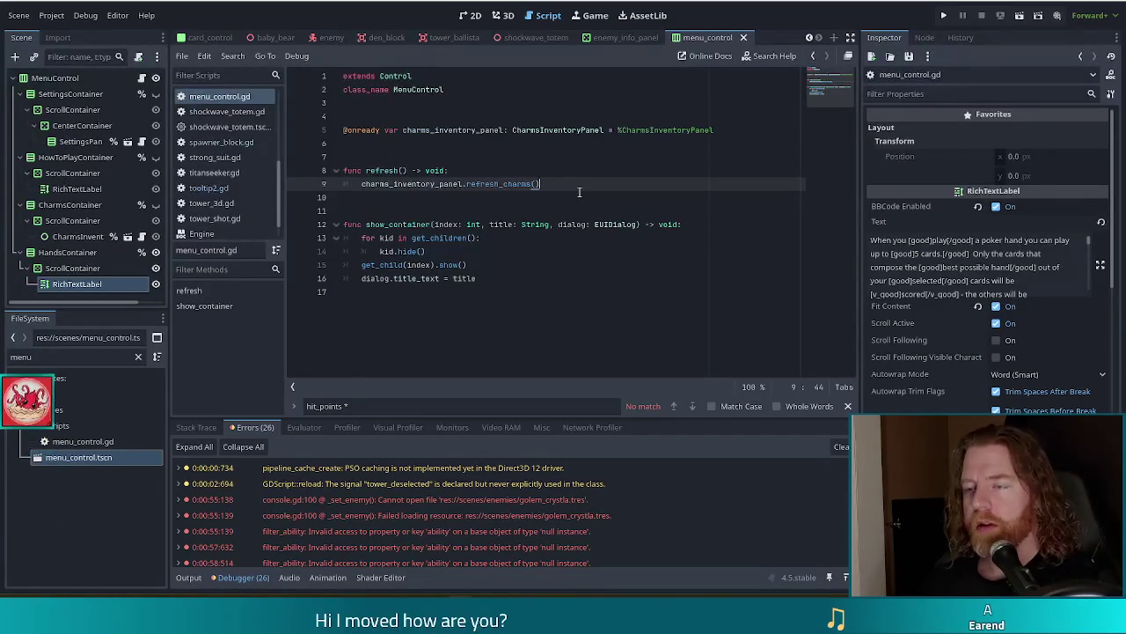
pyautogui.press('Up')
pyautogui.press('Up')
pyautogui.press('Up')
pyautogui.press('Return')
pyautogui.press('Return')
pyautogui.press('Return')
pyautogui.press('Up')
pyautogui.write('func ')
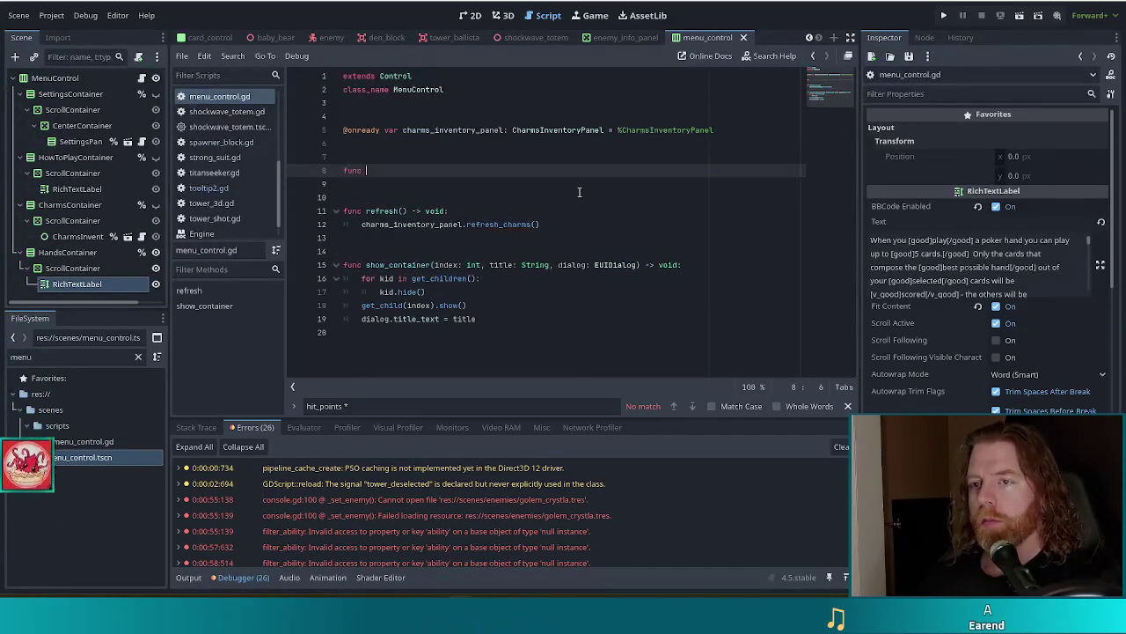
pyautogui.write('_ready')
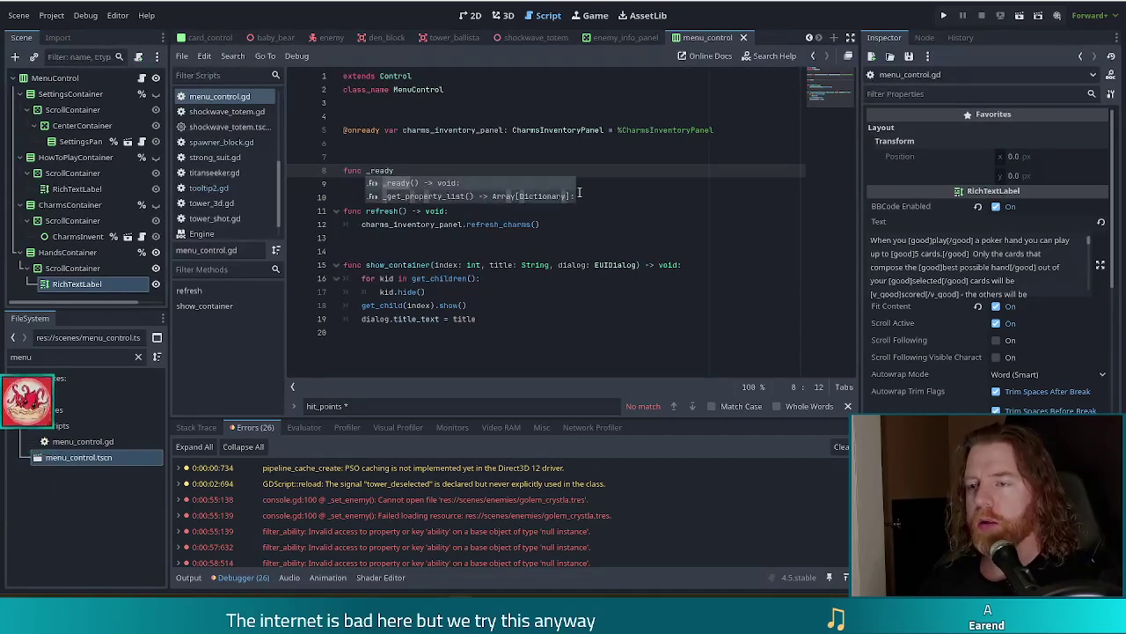
pyautogui.press('Return')
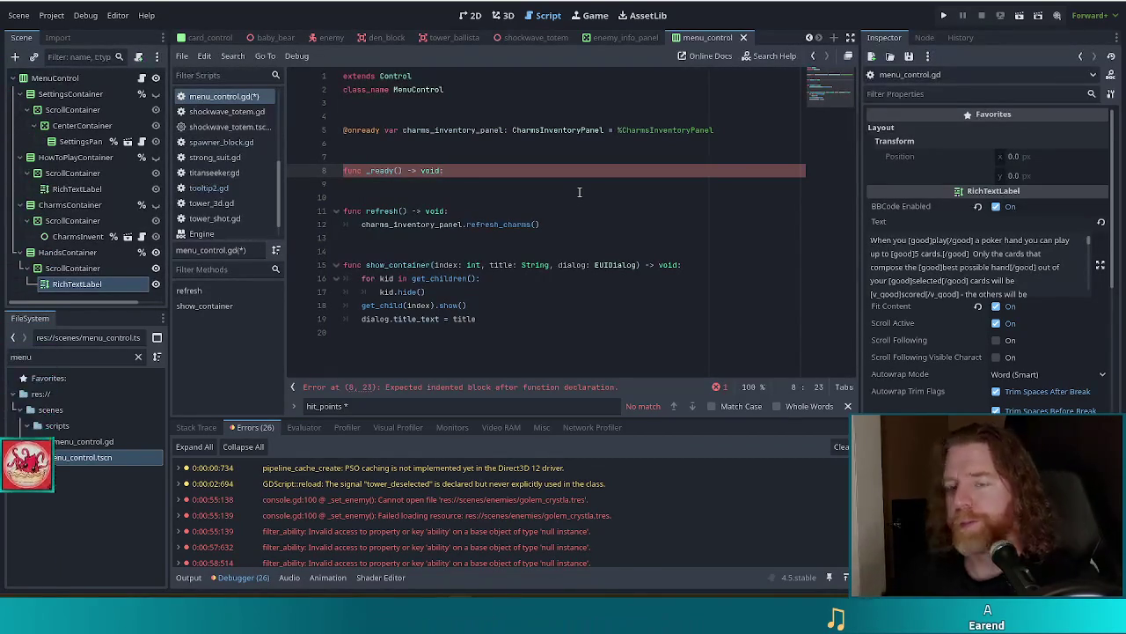
pyautogui.doubleClick(78, 281)
# - Rename the label to HandsLabel and make it accessible as a unique name
pyautogui.write('HandsLabel')
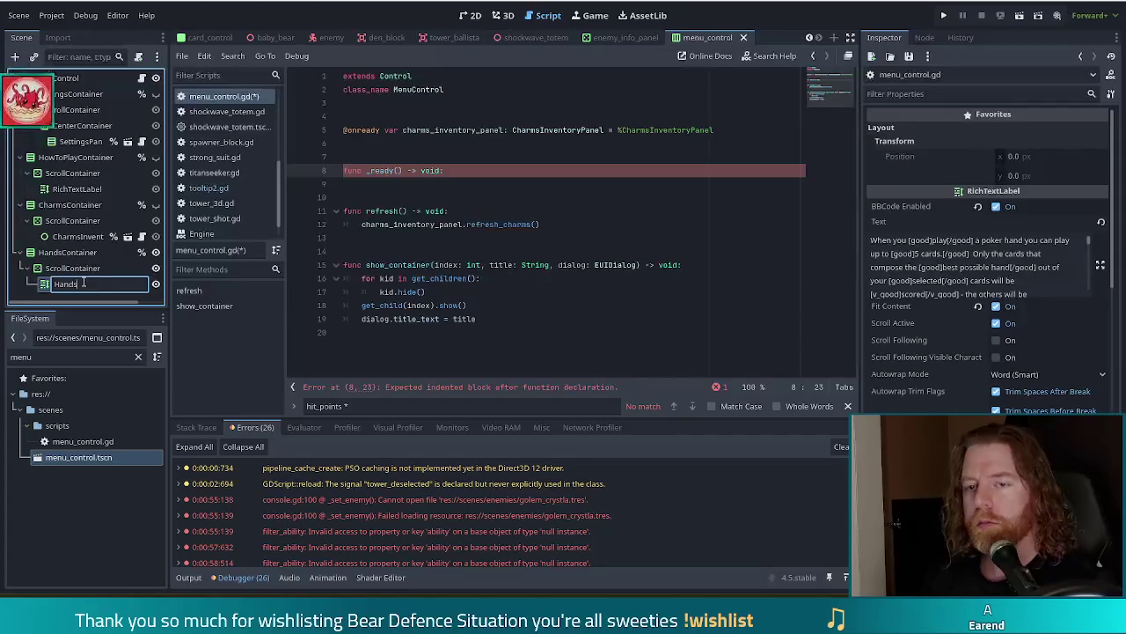
pyautogui.press('Return')
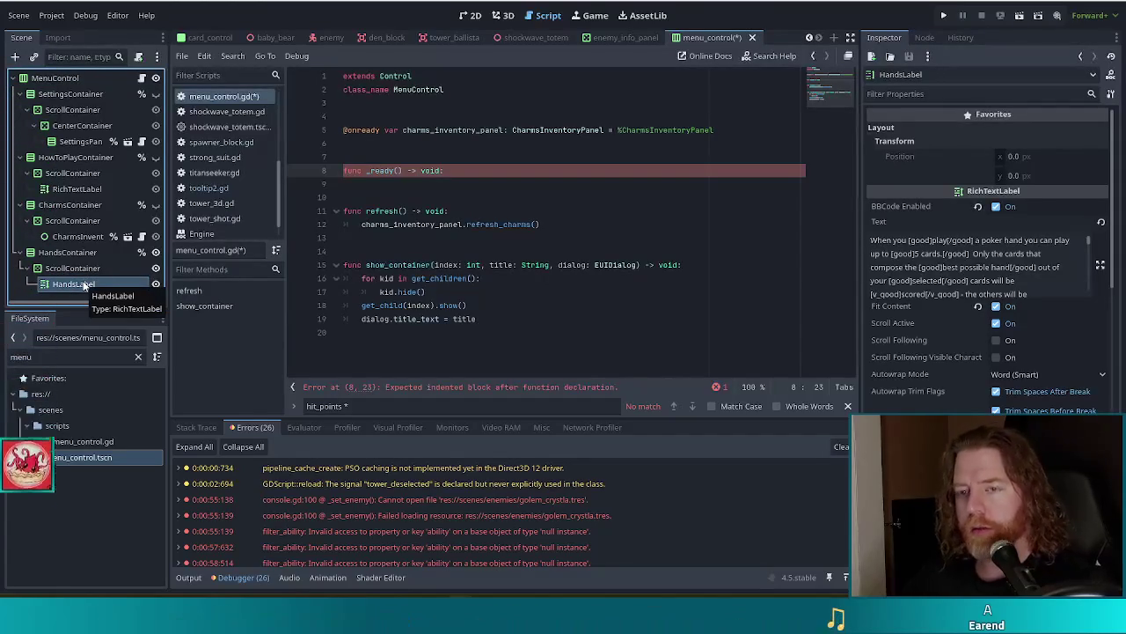
pyautogui.rightClick(85, 284)
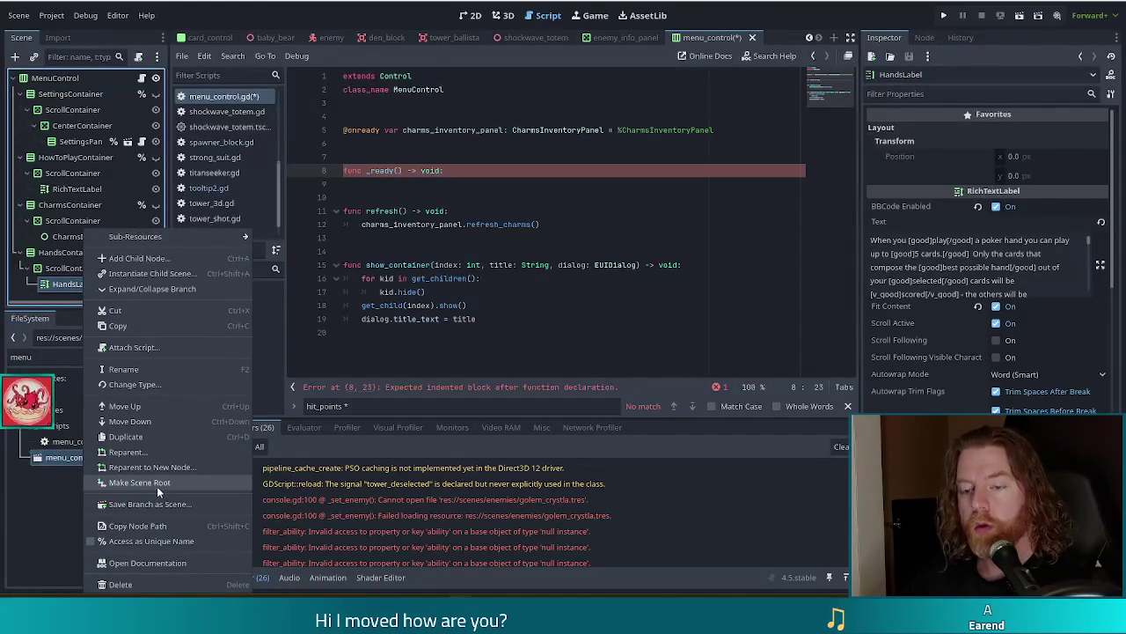
pyautogui.click(151, 543)
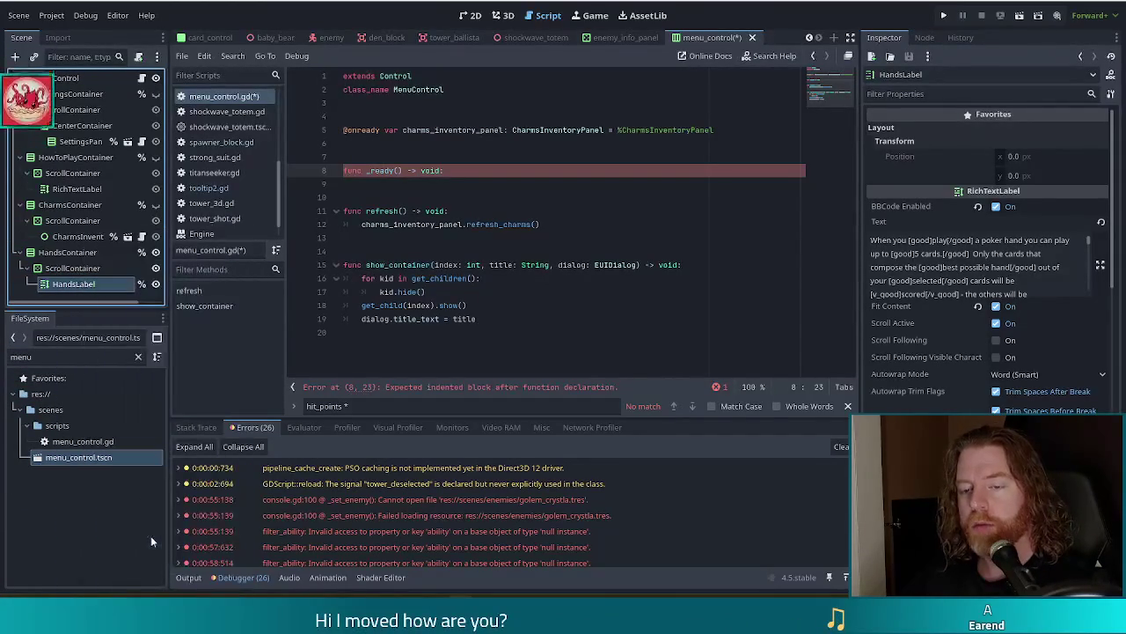
pyautogui.moveTo(179, 255); pyautogui.dragTo(429, 141)
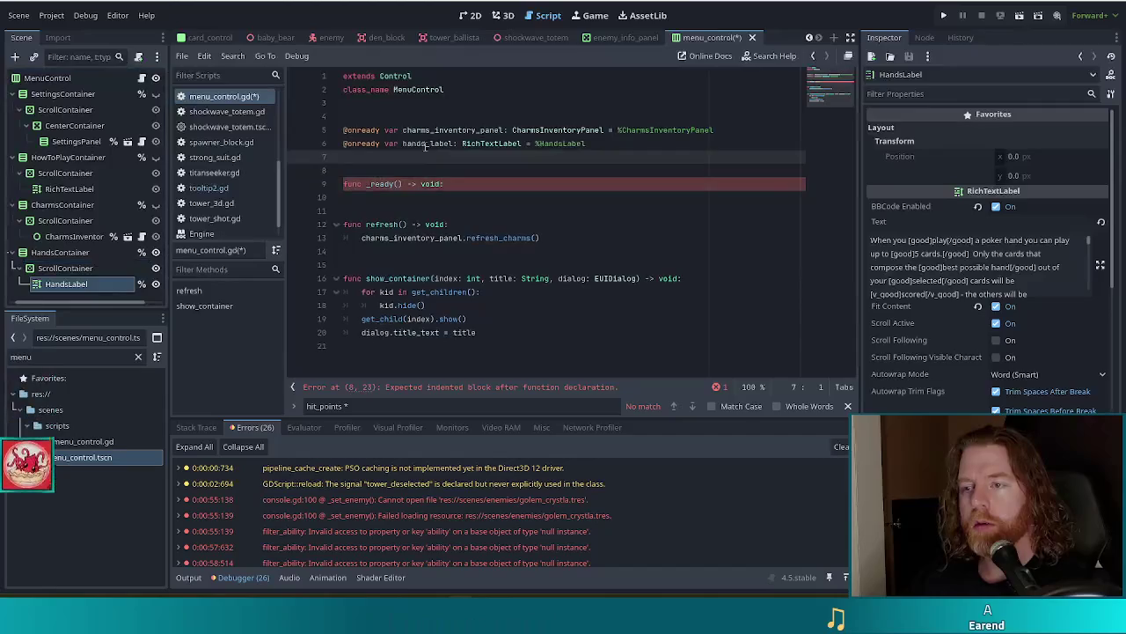
pyautogui.click(462, 198)
pyautogui.press('Tab')
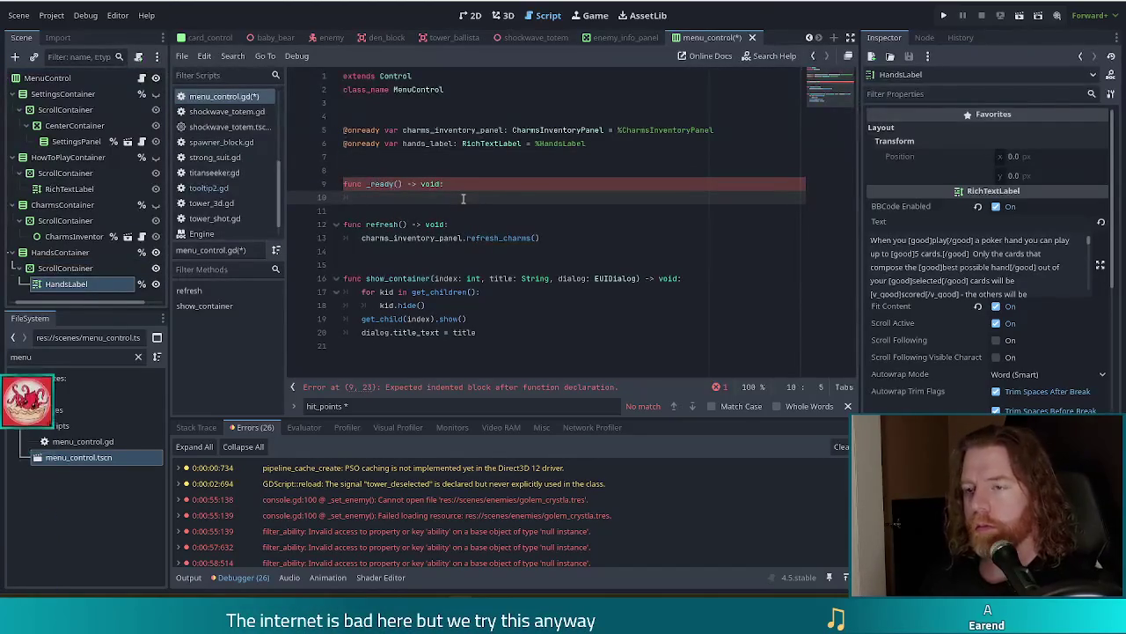
pyautogui.write('hands_label.')
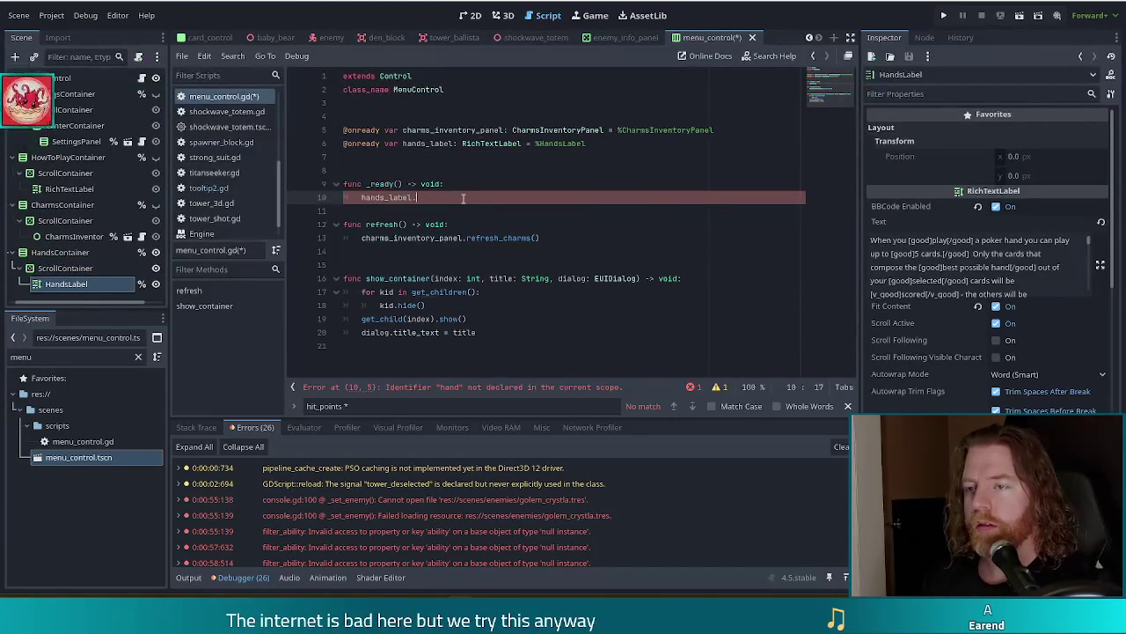
pyautogui.write('text = ')
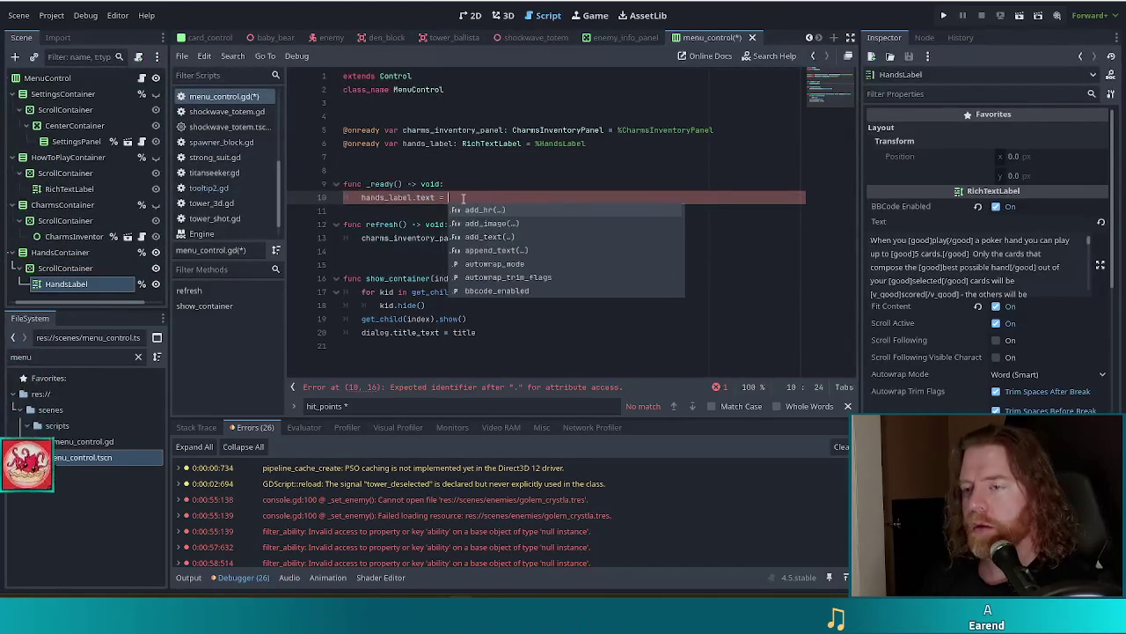
pyautogui.write('Global')
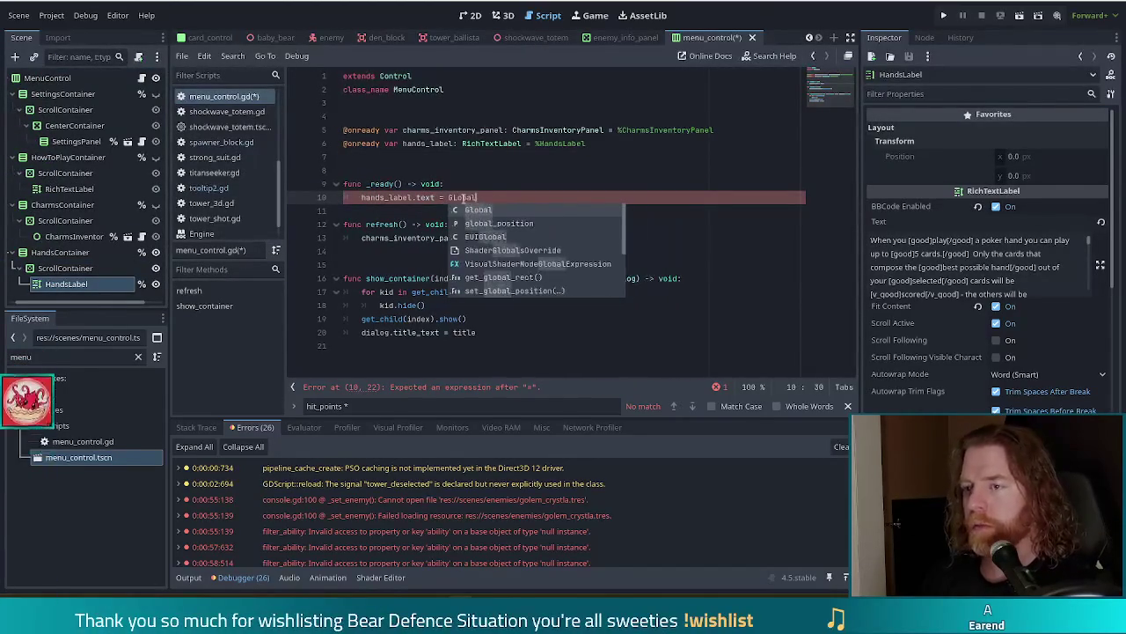
pyautogui.write('.')
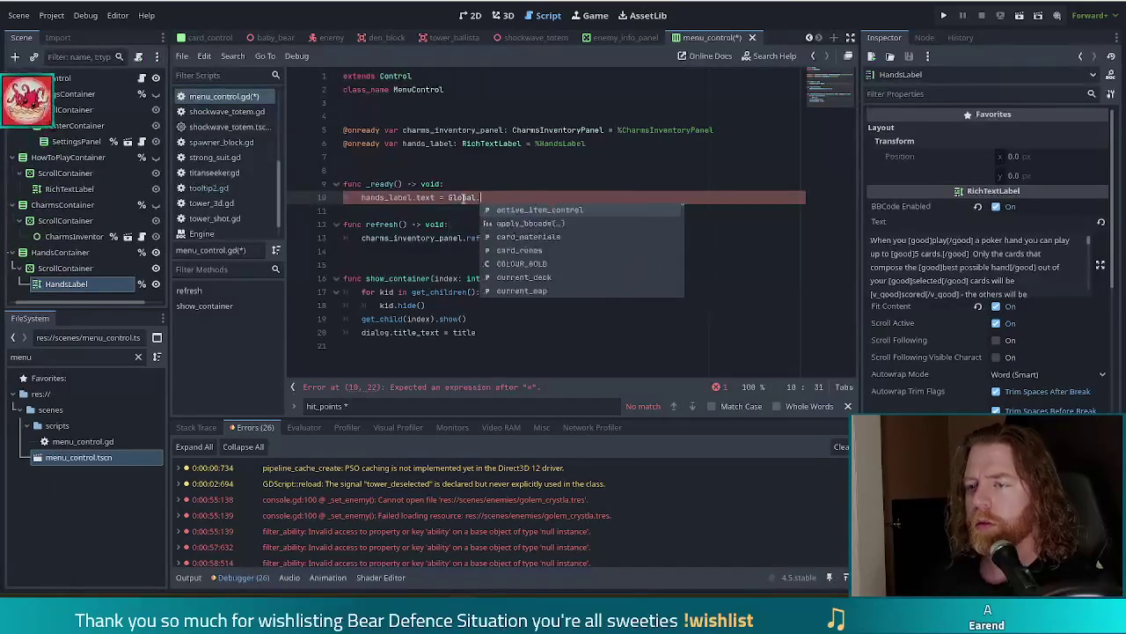
pyautogui.write('p')
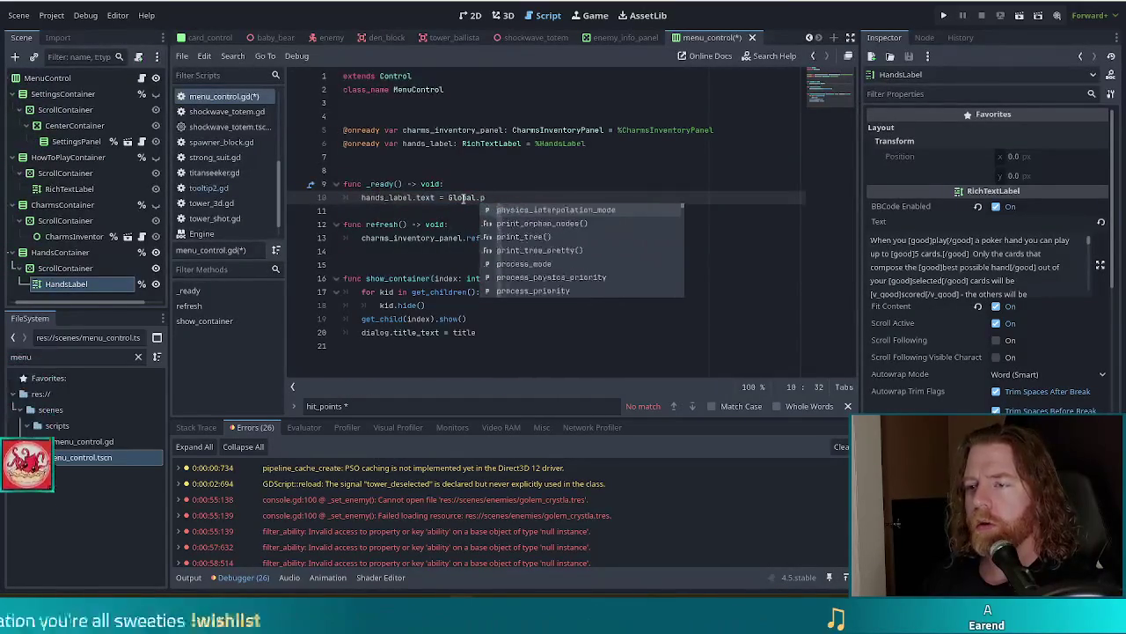
# - In _ready(), write hands_label.text = Global.game_ui.parse_bbcode(hands_label.text) and save
pyautogui.press('BackSpace')
pyautogui.press('BackSpace')
pyautogui.press('BackSpace')
pyautogui.write('obal.game_ui.parse_bbcode(')
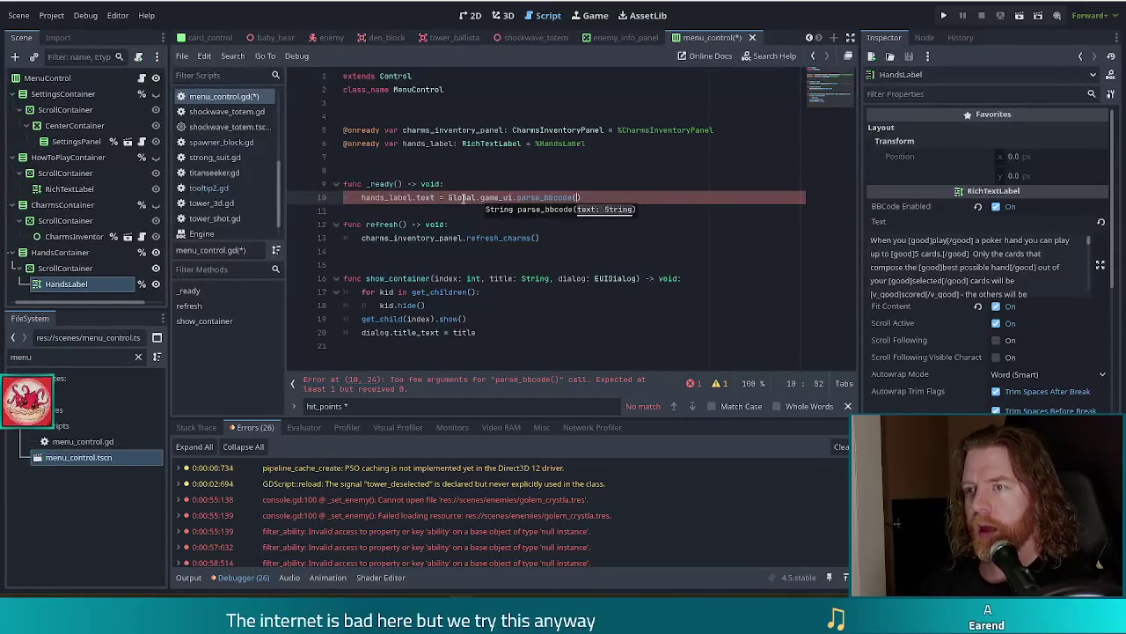
pyautogui.write('han')
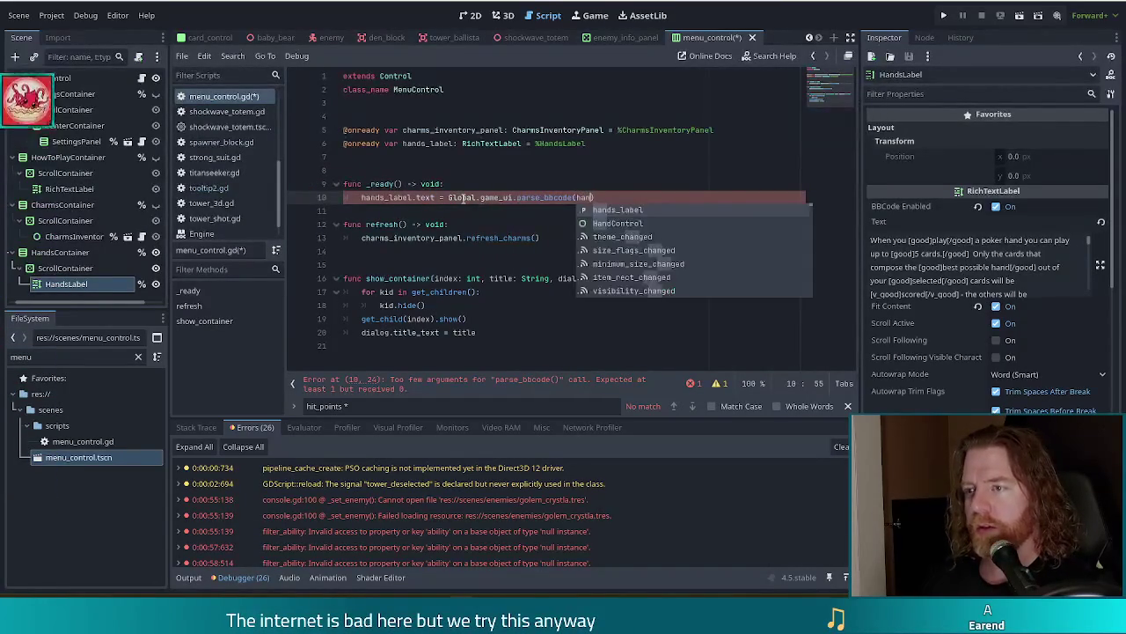
pyautogui.press('Return')
pyautogui.write('text')
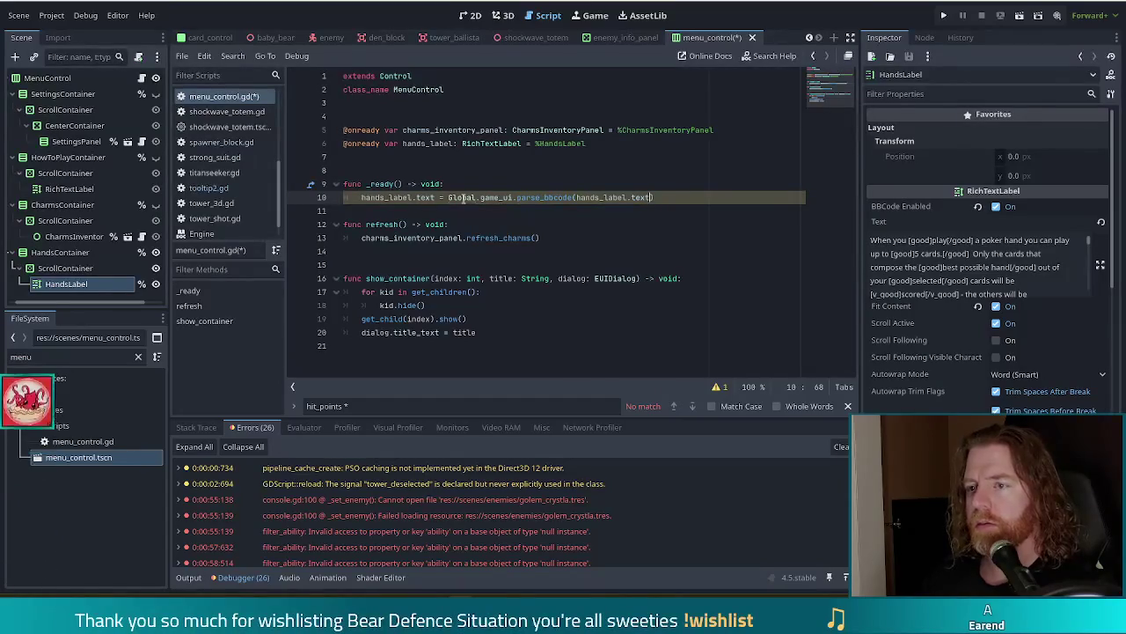
pyautogui.press('Return')
pyautogui.press('Down')
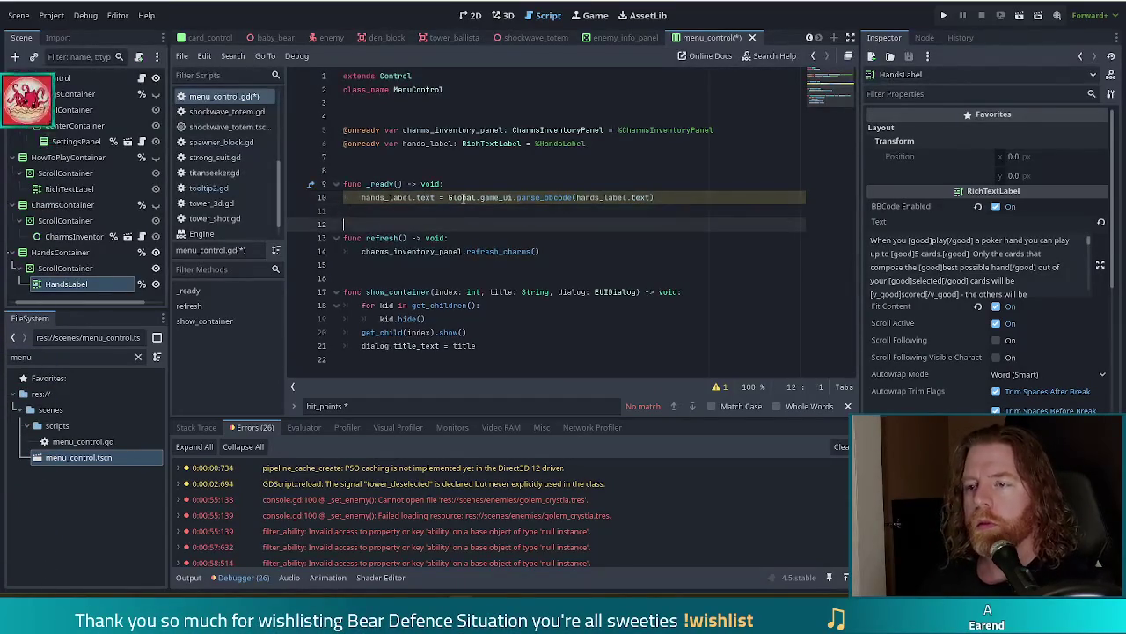
pyautogui.hotkey('ctrl', 's')
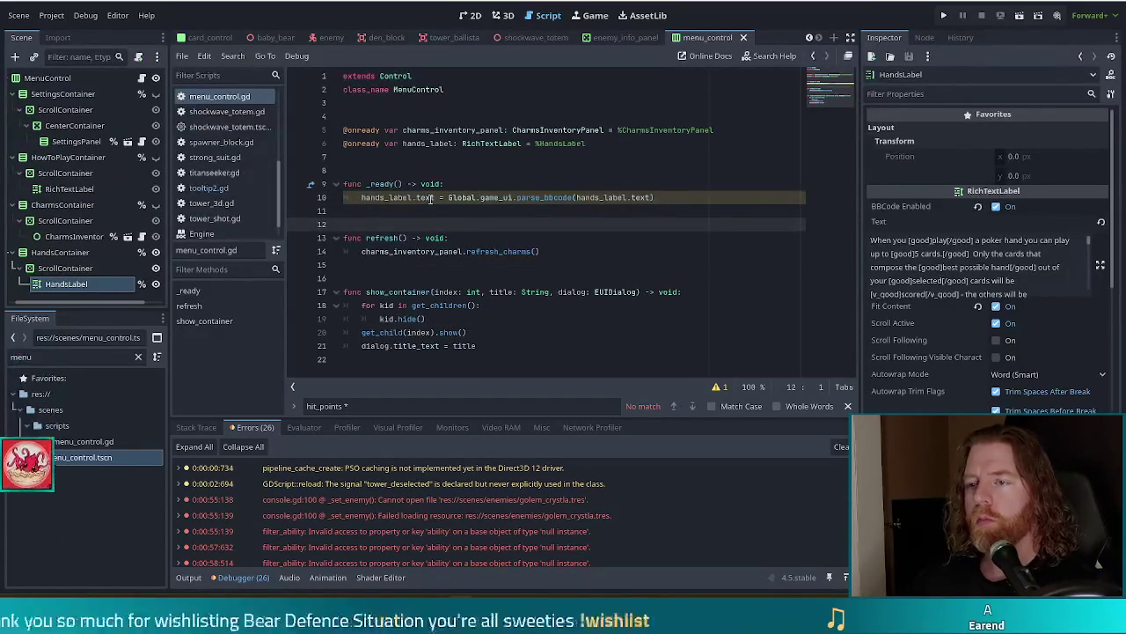
# - Replace Global.game_ui with the GameUI class on line 10 and save
pyautogui.click(717, 386)
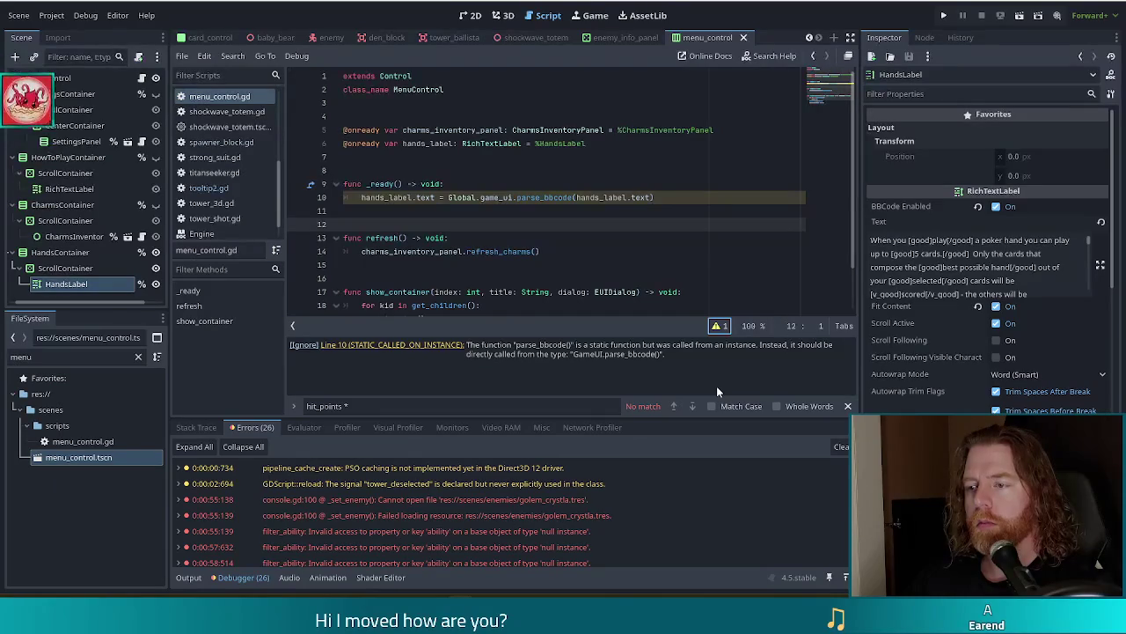
pyautogui.click(514, 197)
pyautogui.hotkey('ctrl', 'shift', 'Left')
pyautogui.hotkey('ctrl', 'shift', 'Left')
pyautogui.hotkey('ctrl', 'shift', 'Left')
pyautogui.write('GameUI')
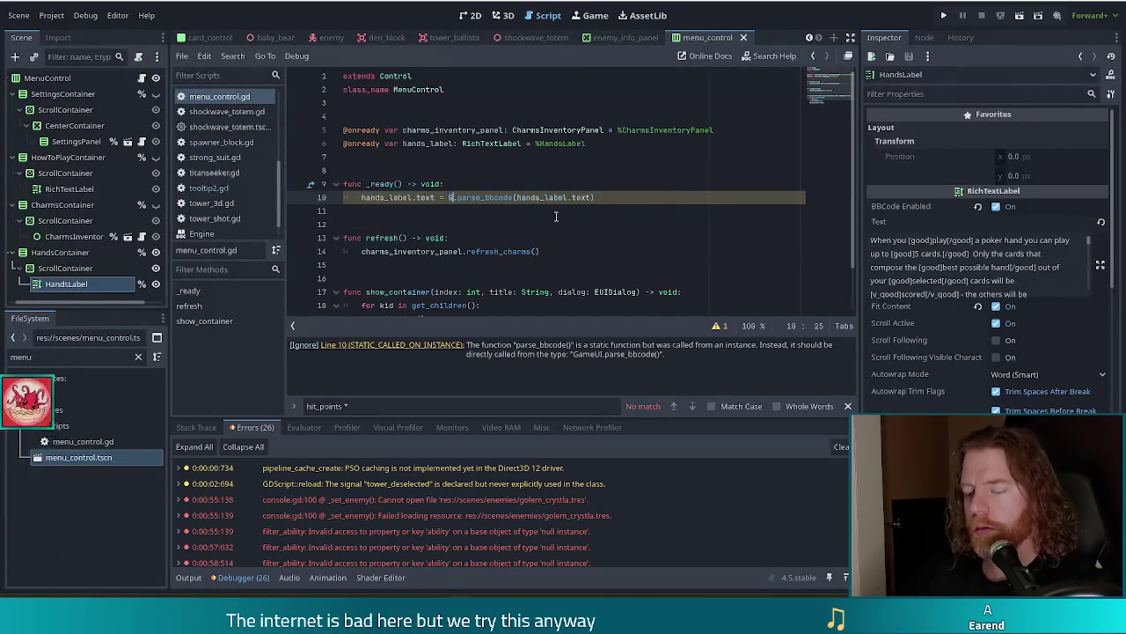
pyautogui.hotkey('ctrl', 's')
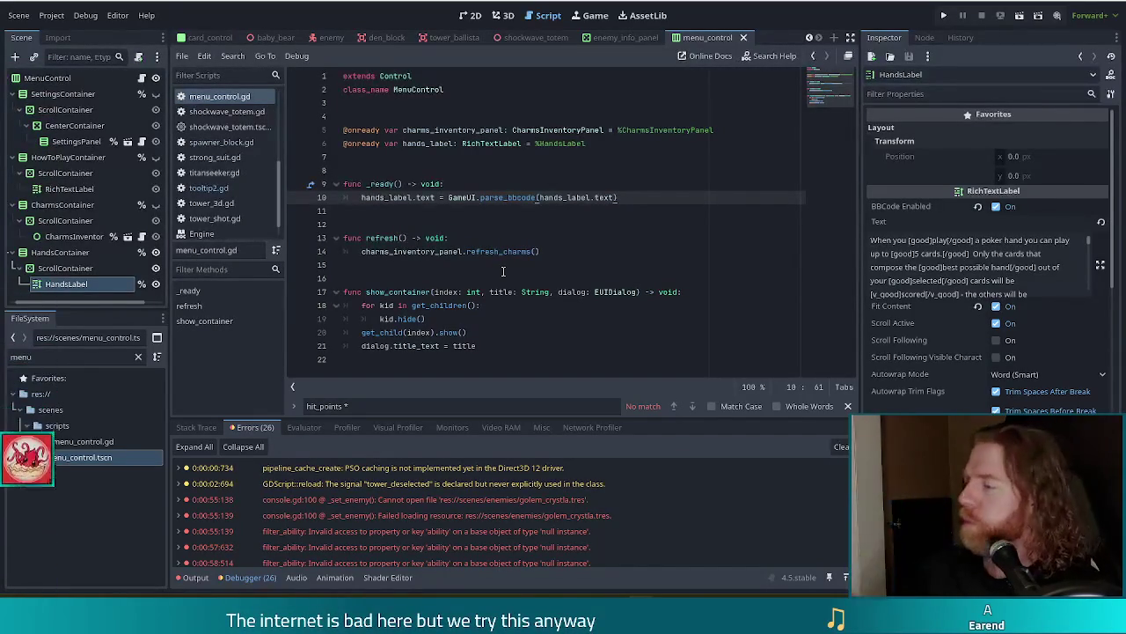
pyautogui.click(587, 212)
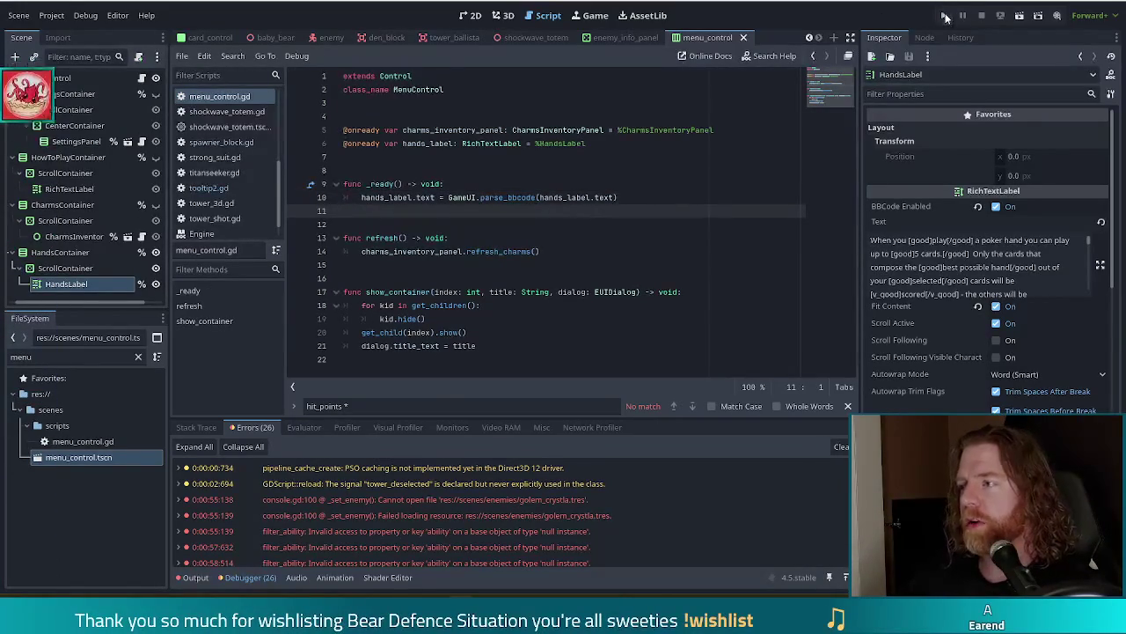
# - Launch Bear Defence Situation, start a game, and bring up the Settings panel with Escape
pyautogui.click(946, 18)
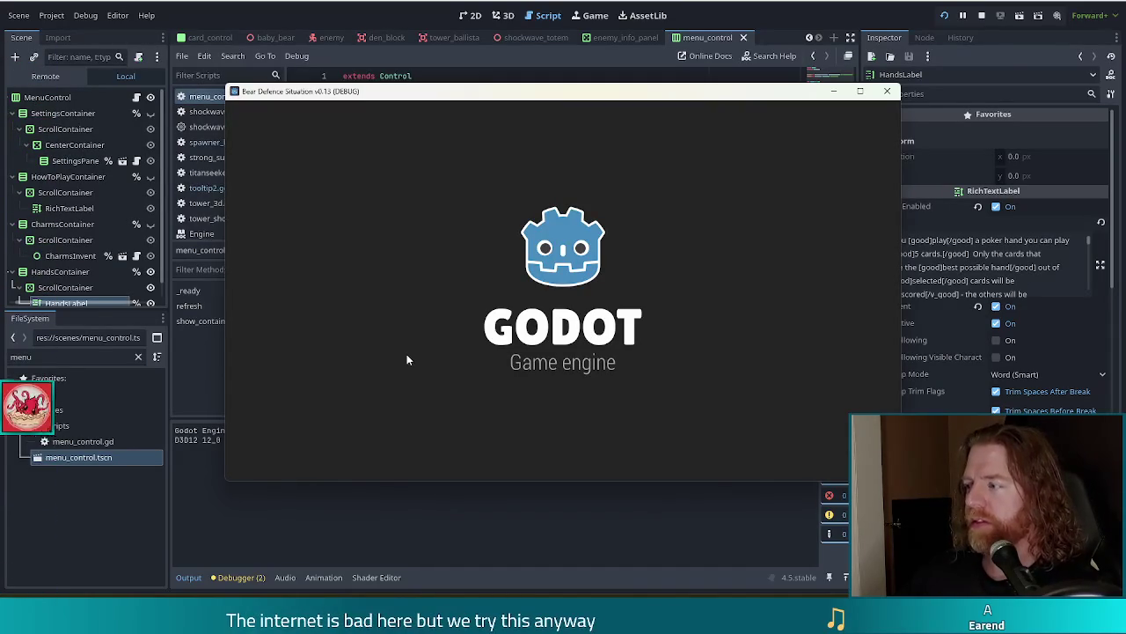
pyautogui.click(335, 363)
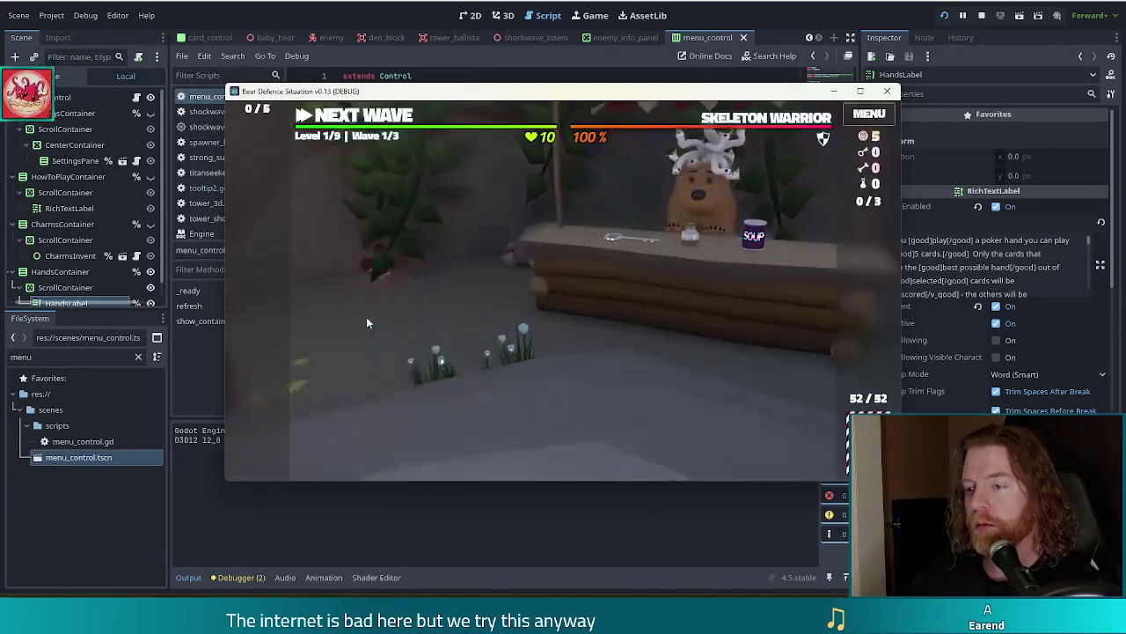
pyautogui.press('Escape')
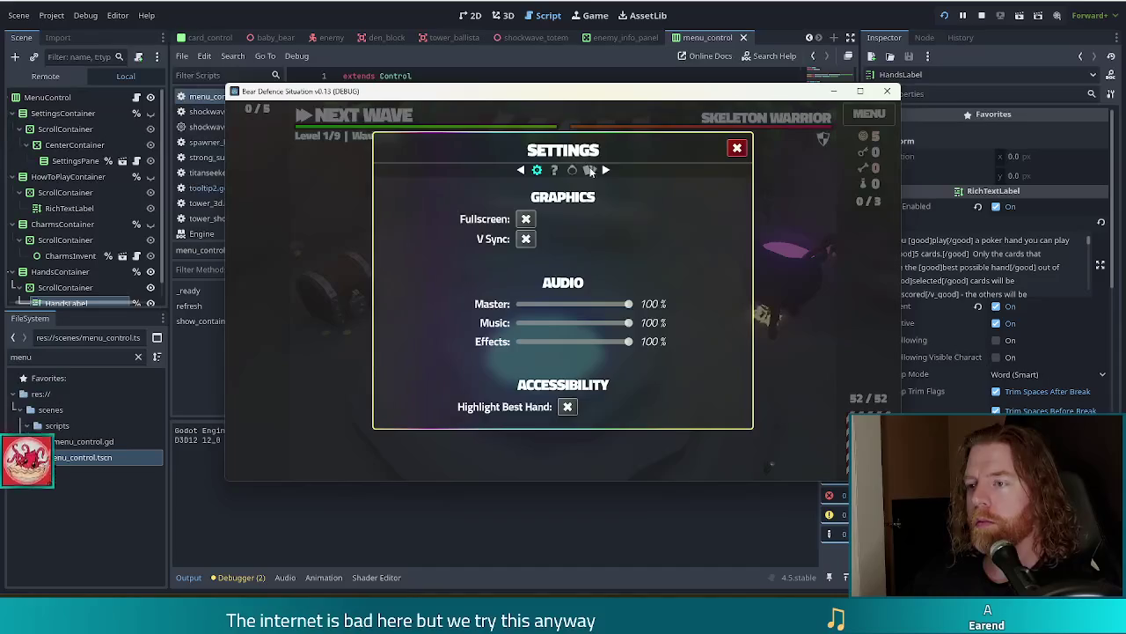
# - Switch the in-game Settings panel to the HANDS help page
pyautogui.click(589, 169)
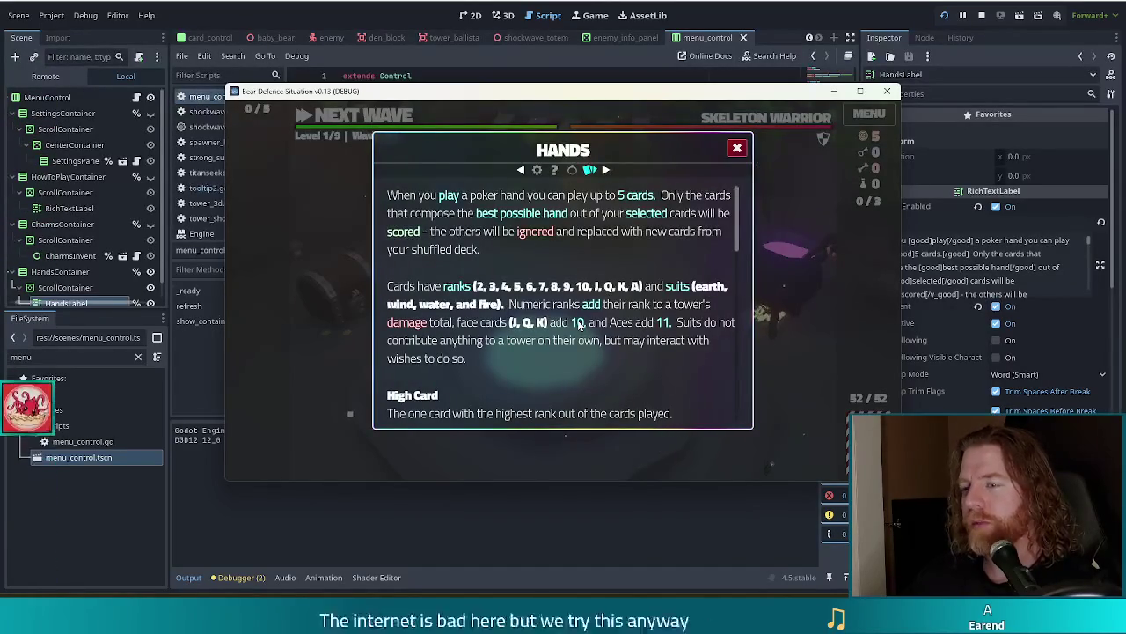
# - Undo HandsLabel's text edits to restore [b] tags around scored, ignored, ranks and suits
pyautogui.click(928, 246)
pyautogui.hotkey('ctrl', 'z')
pyautogui.hotkey('ctrl', 'z')
pyautogui.hotkey('ctrl', 'z')
pyautogui.hotkey('ctrl', 'z')
pyautogui.hotkey('ctrl', 'z')
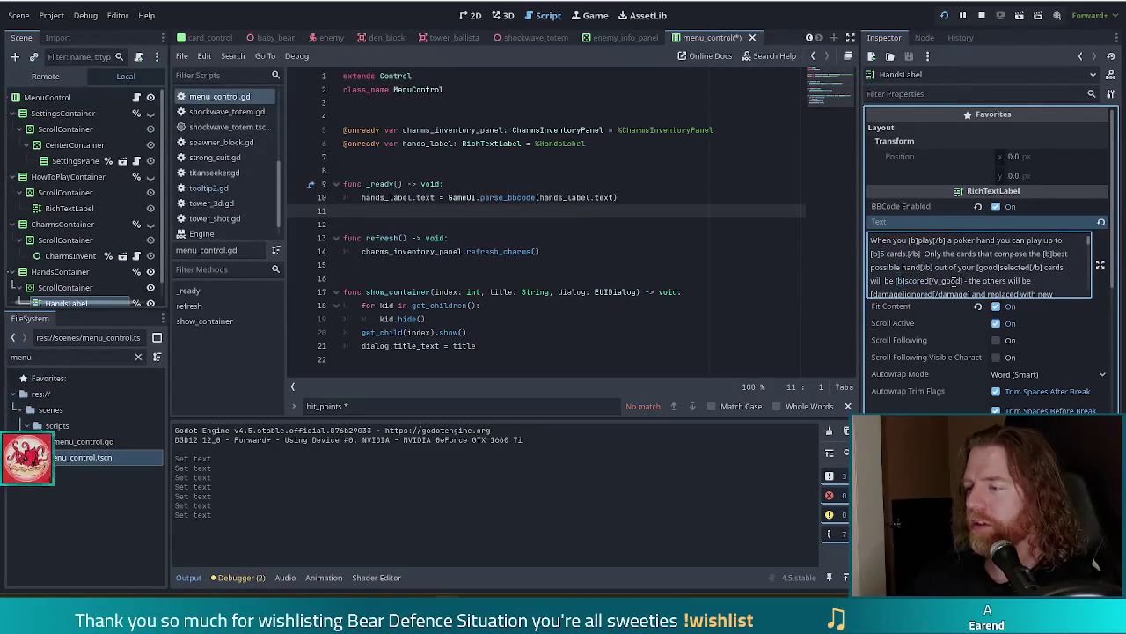
pyautogui.hotkey('ctrl', 'z')
pyautogui.hotkey('ctrl', 'z')
pyautogui.hotkey('ctrl', 'z')
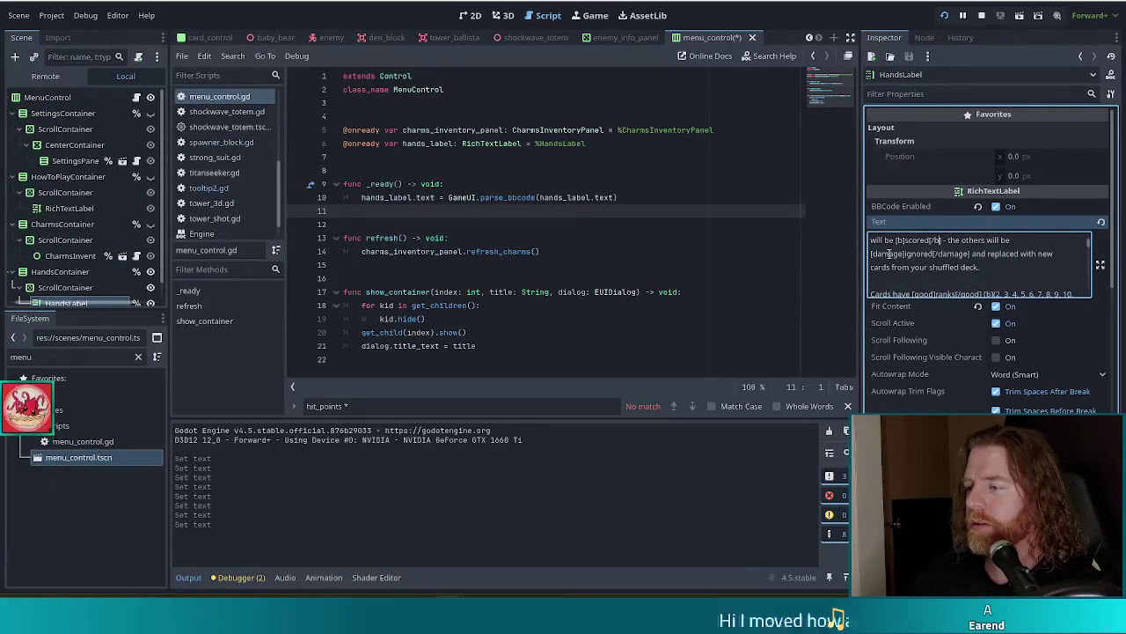
pyautogui.hotkey('ctrl', 'z')
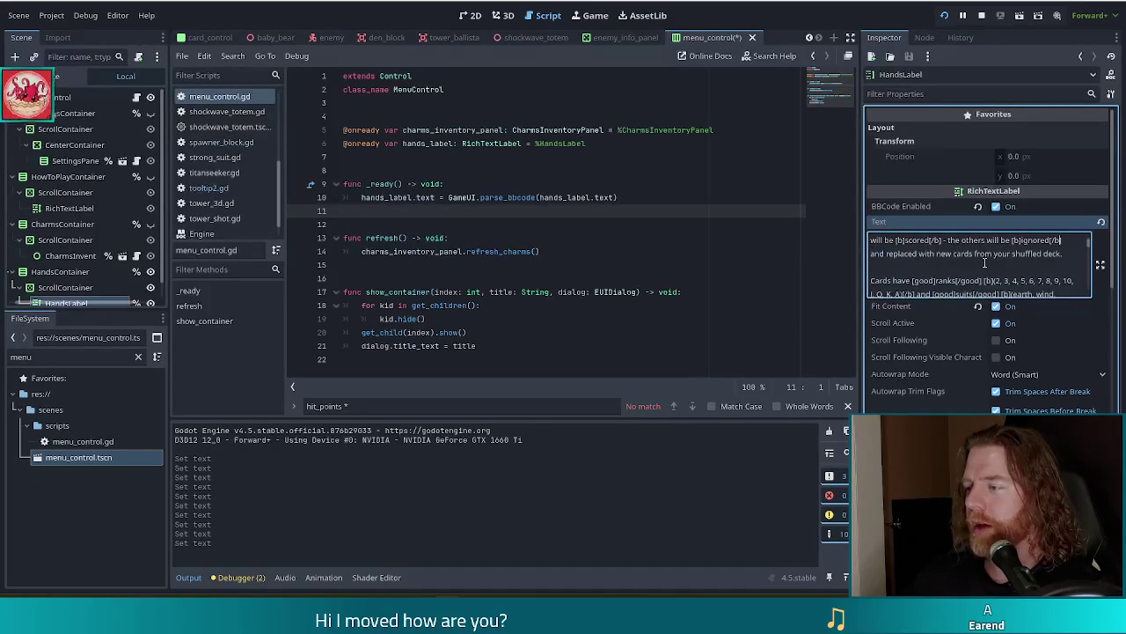
pyautogui.hotkey('ctrl', 'z')
pyautogui.hotkey('ctrl', 'z')
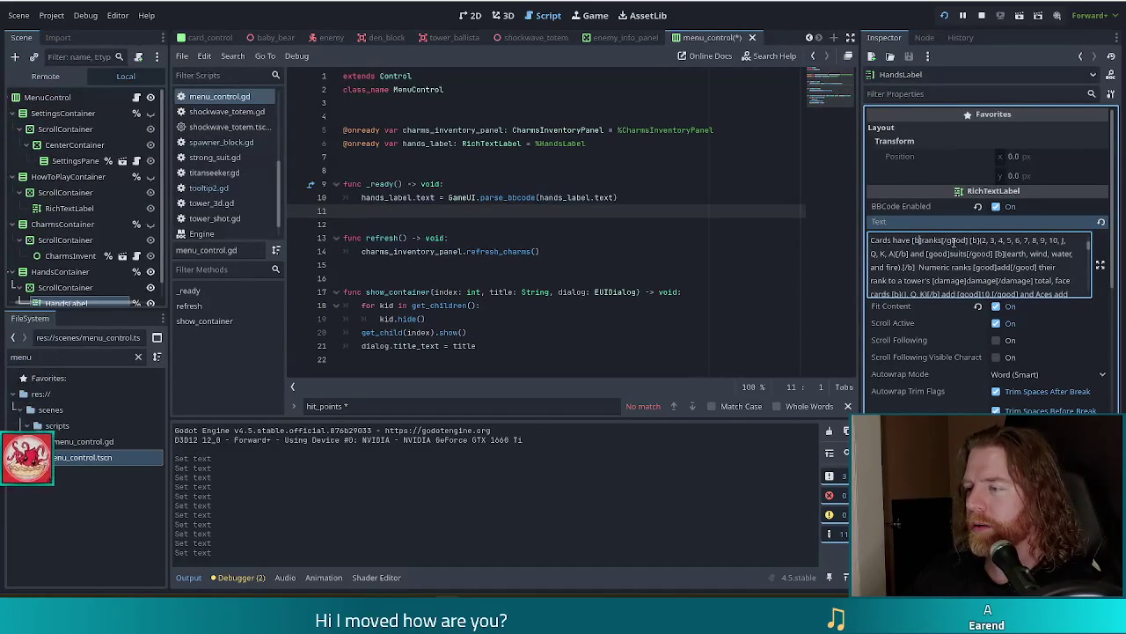
pyautogui.hotkey('ctrl', 'z')
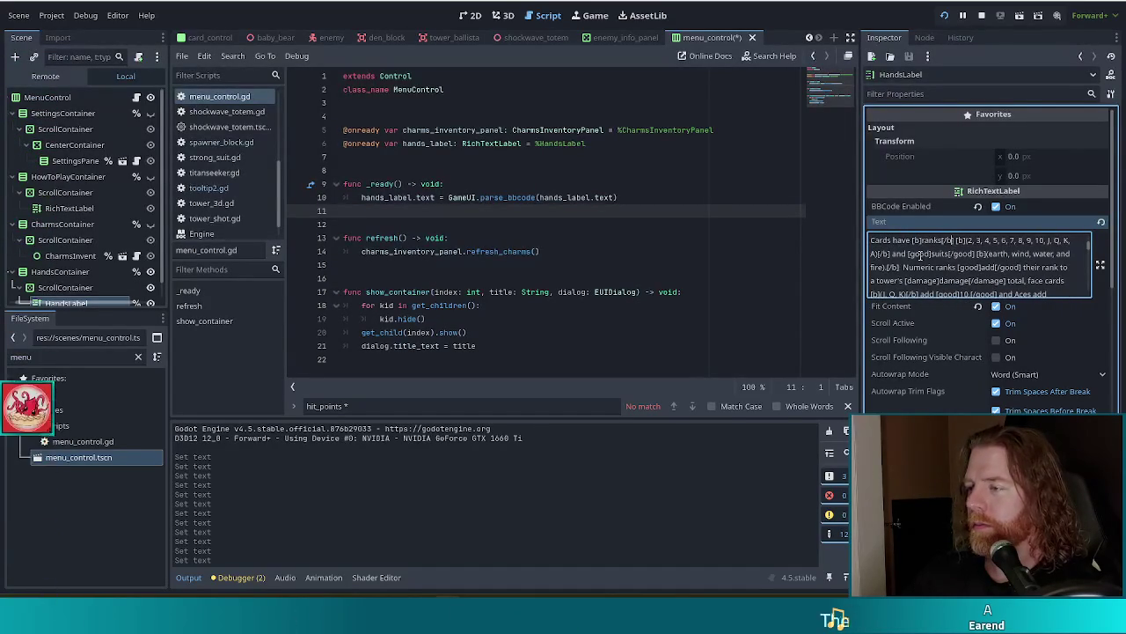
pyautogui.hotkey('ctrl', 'z')
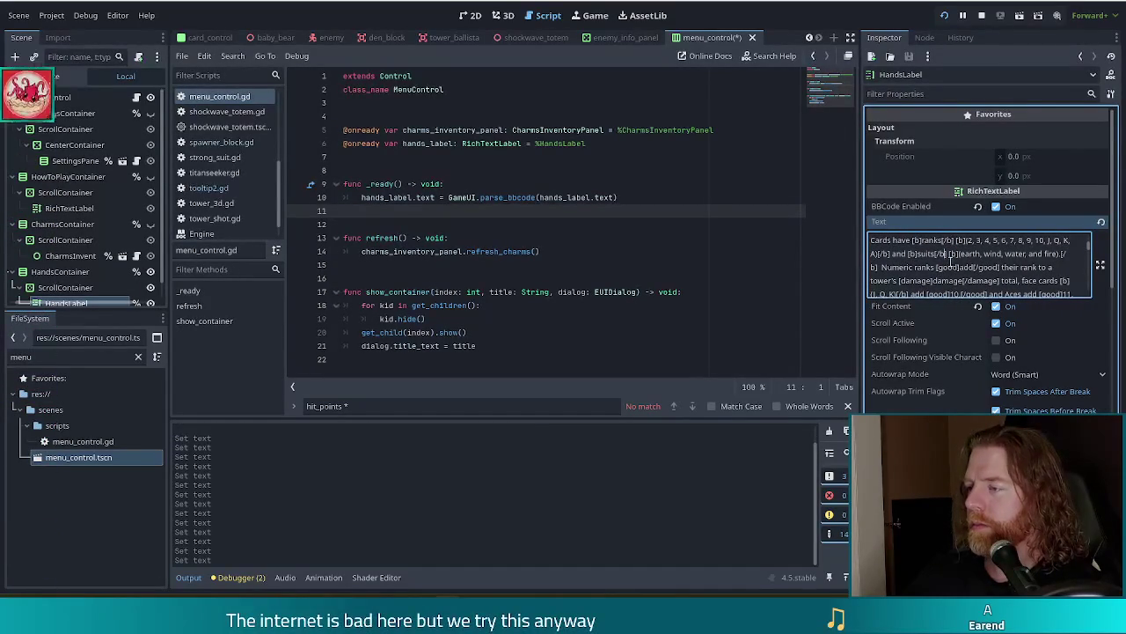
pyautogui.hotkey('ctrl', 'z')
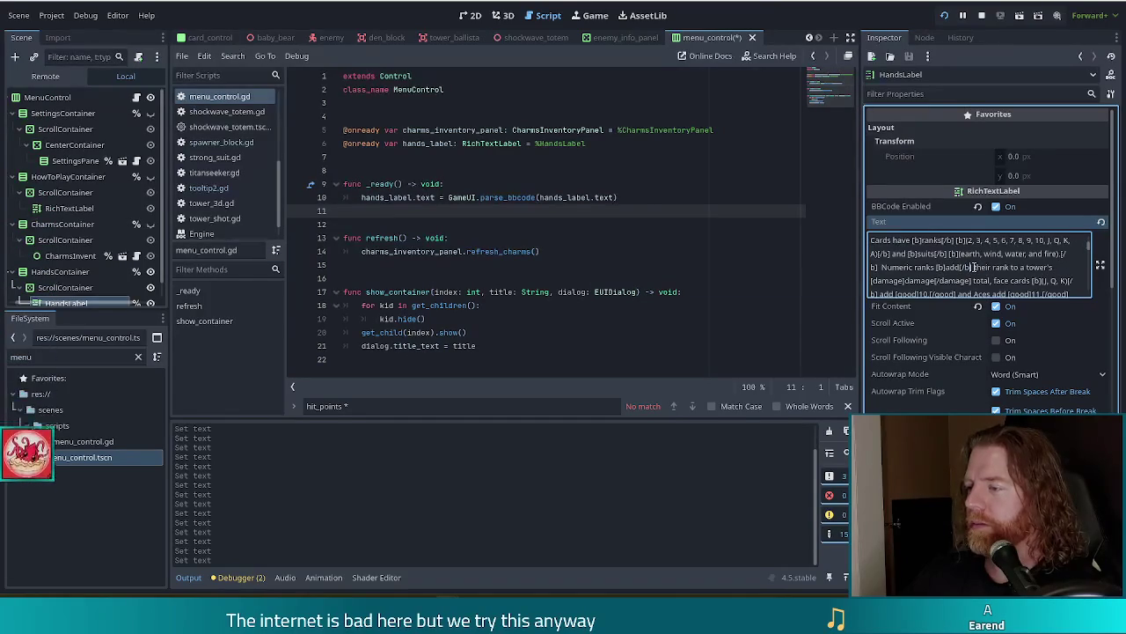
# - Restore the [b] tags around 10, then run the game to check and return to the editor
pyautogui.scroll(-2, 973, 267)
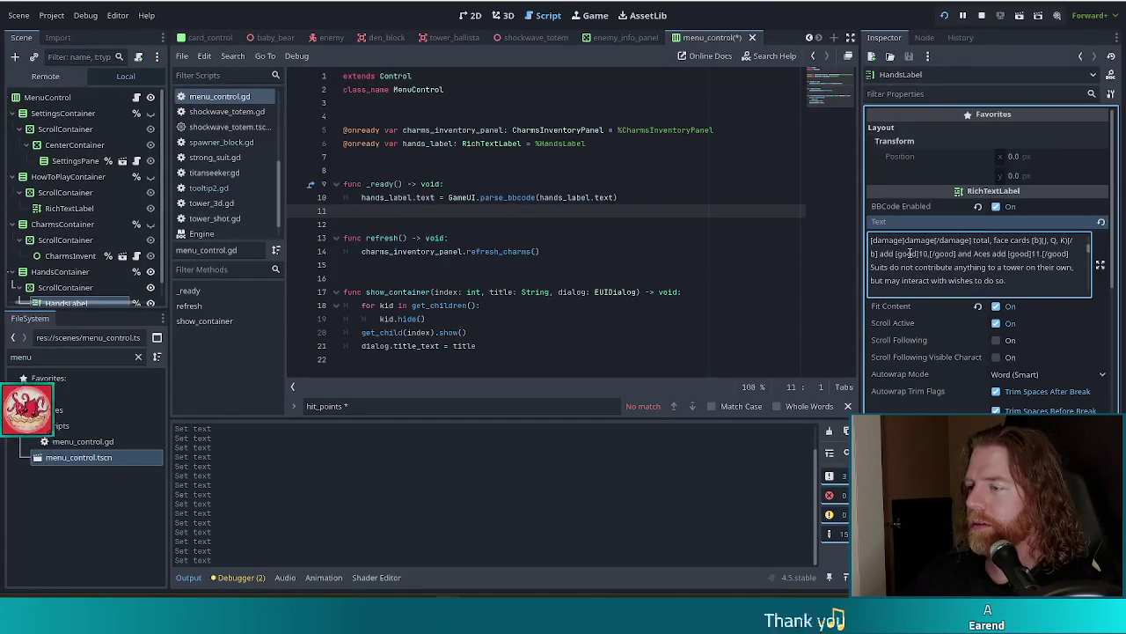
pyautogui.hotkey('ctrl', 'z')
pyautogui.hotkey('ctrl', 'z')
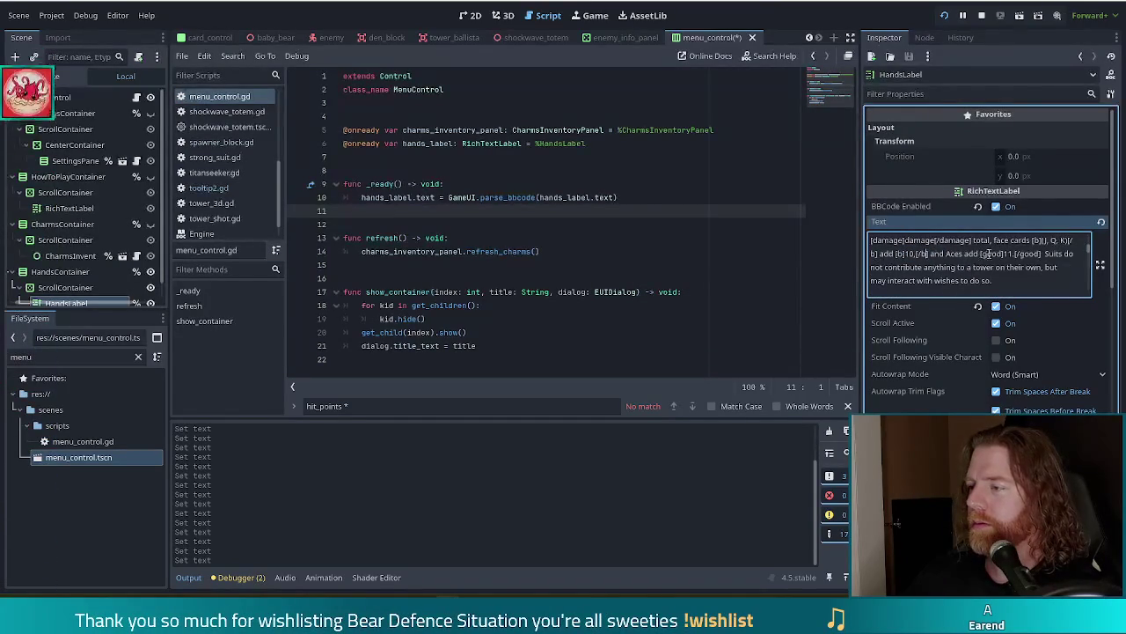
pyautogui.hotkey('ctrl', 'z')
pyautogui.hotkey('ctrl', 'z')
pyautogui.press('F5')
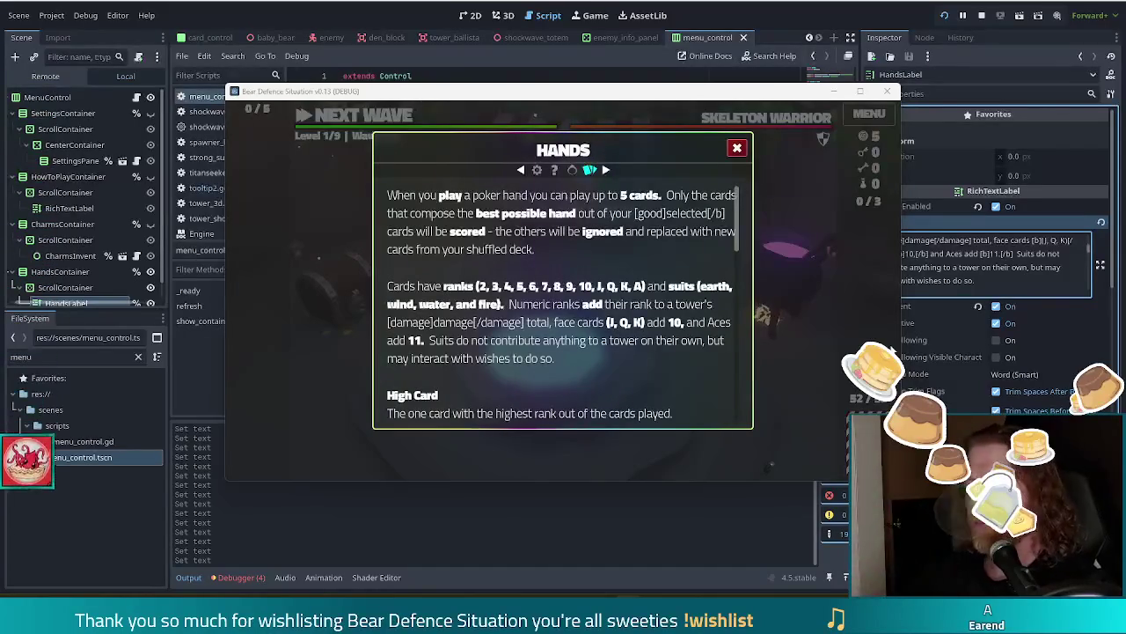
pyautogui.click(963, 259)
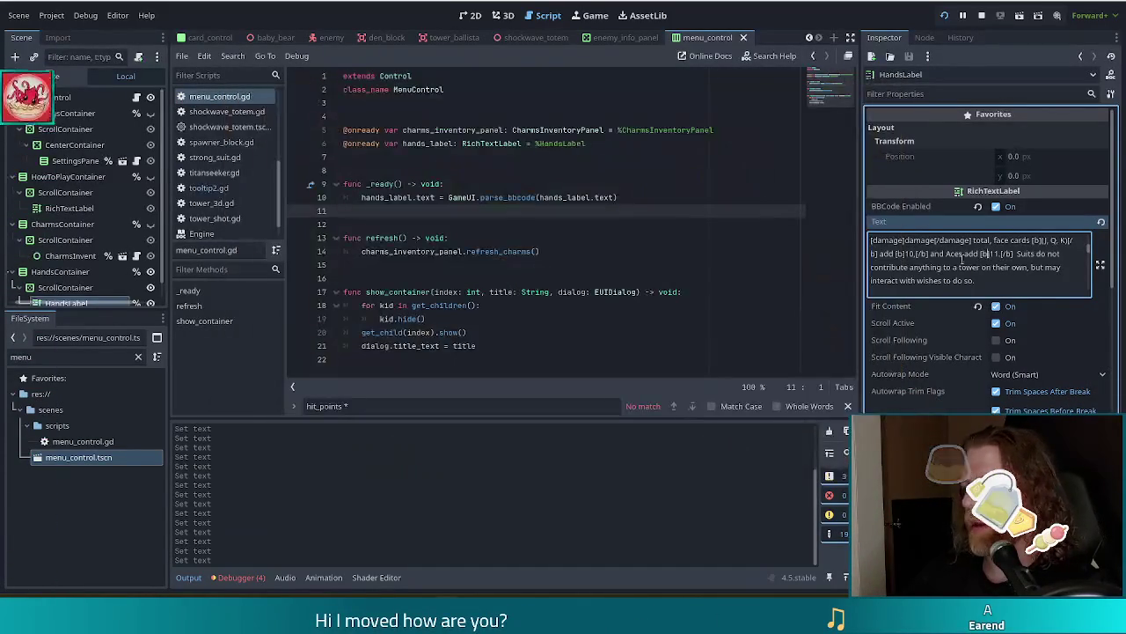
# - Wrap [b]play[/b] in HandsLabel's text with [good]...[/good] tags and run the project
pyautogui.scroll(3, 938, 264)
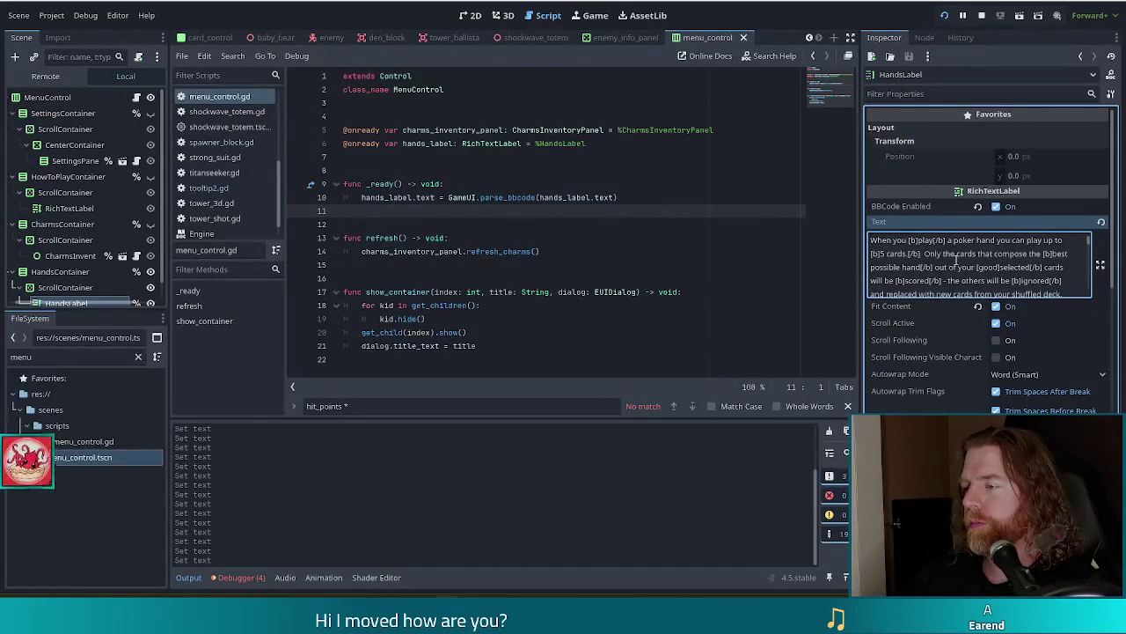
pyautogui.scroll(-2, 968, 260)
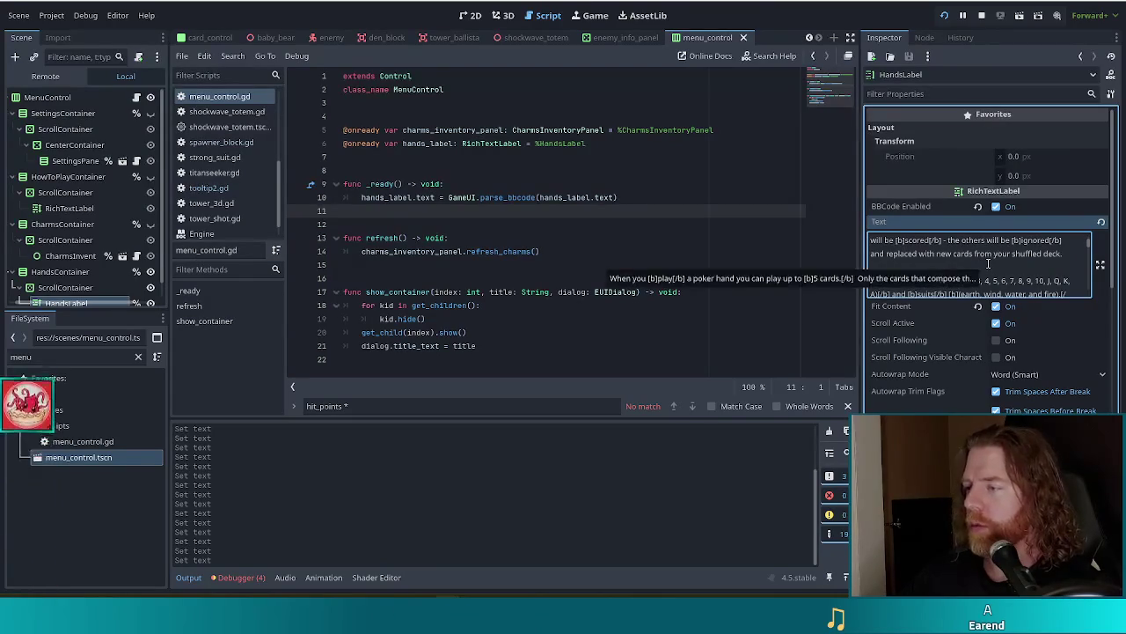
pyautogui.scroll(2, 989, 263)
pyautogui.doubleClick(989, 267)
pyautogui.write('b')
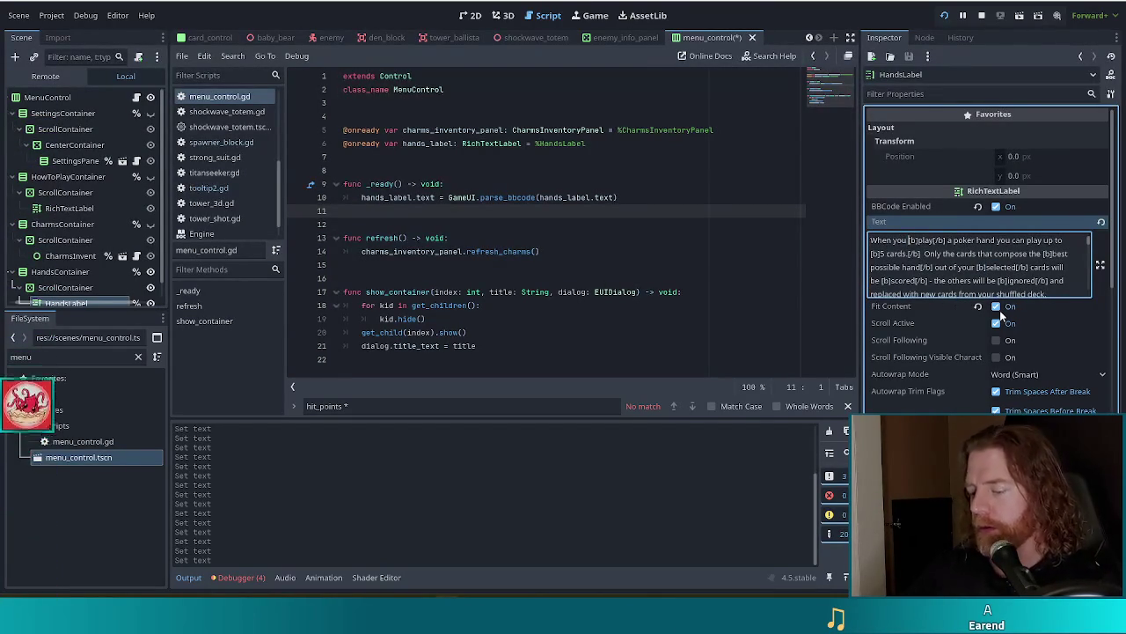
pyautogui.write('[good]')
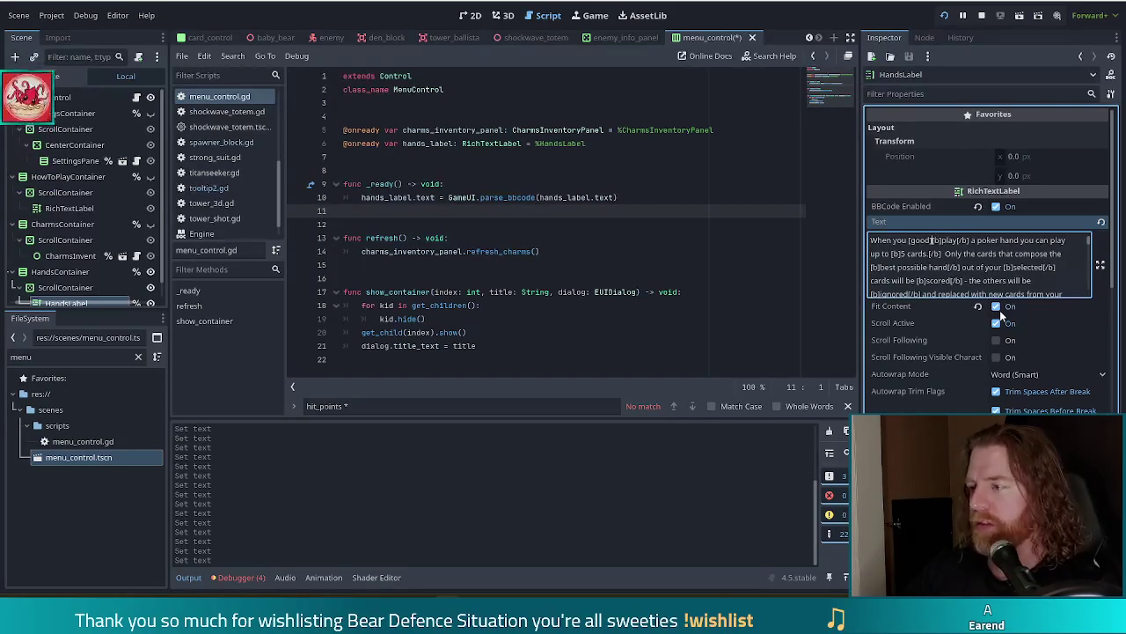
pyautogui.write('[/good')
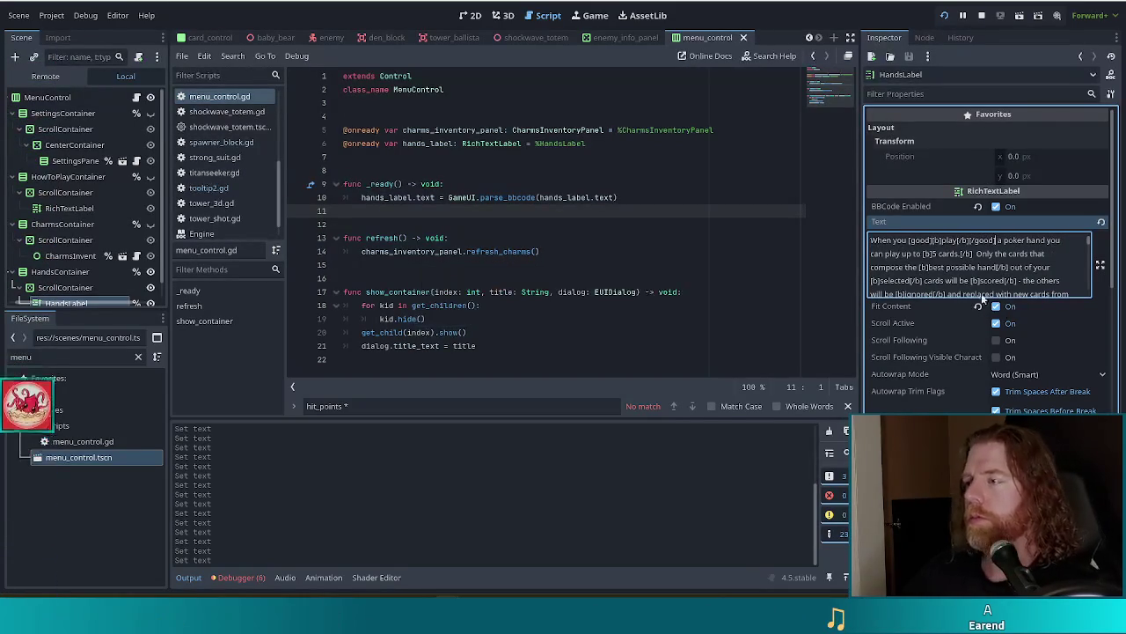
pyautogui.click(946, 15)
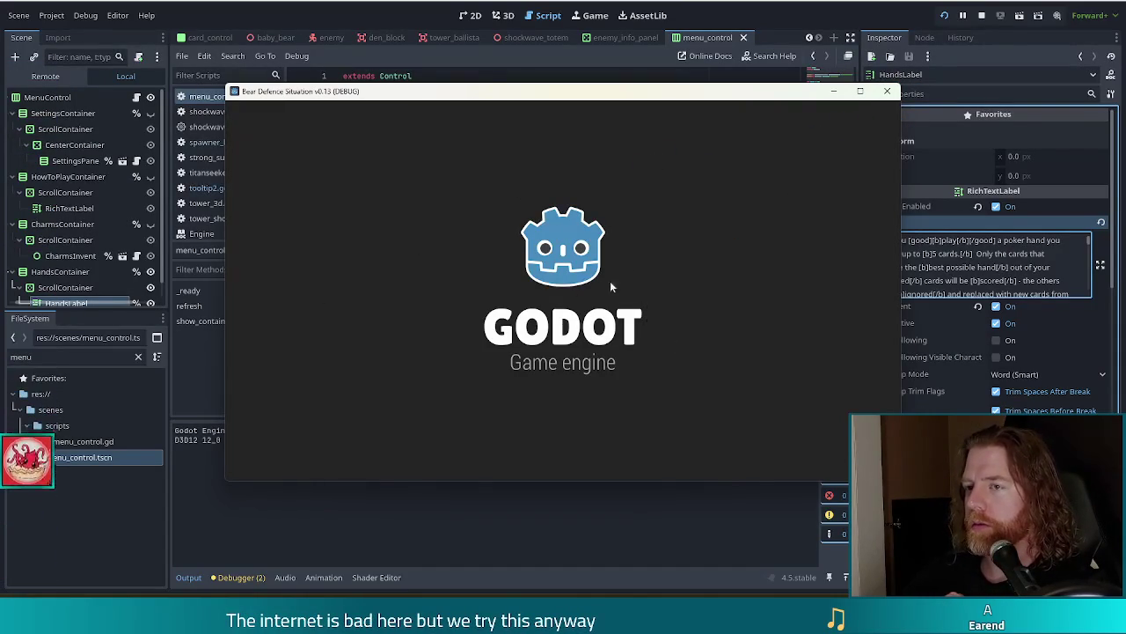
# - Start a new game, review the Hands help page's highlighted text, then close the game with F8
pyautogui.click(359, 305)
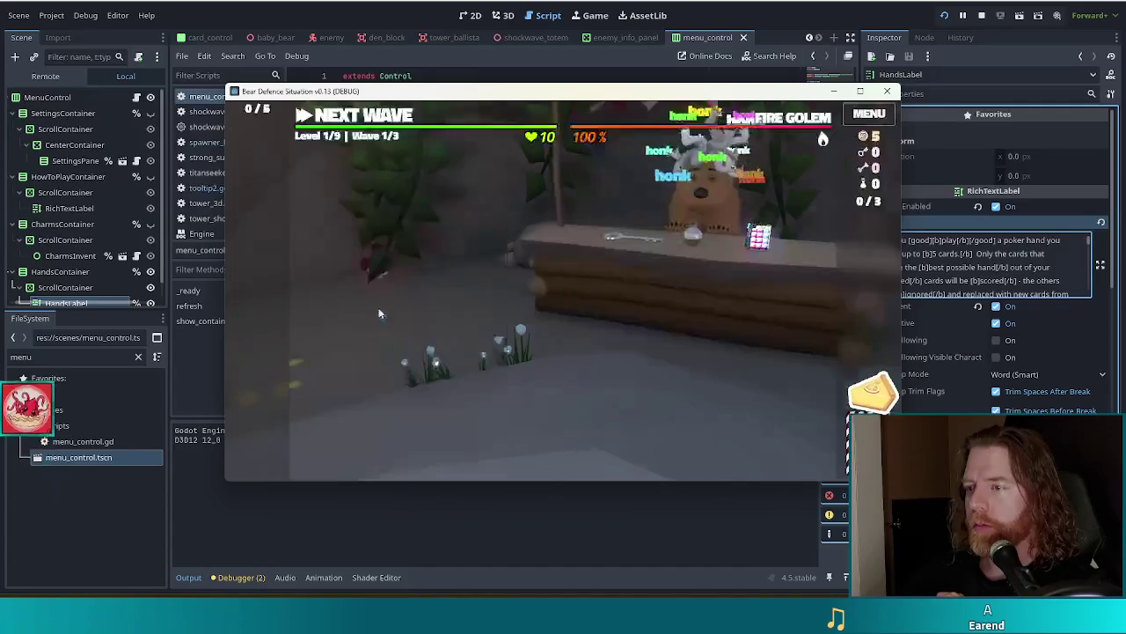
pyautogui.click(865, 117)
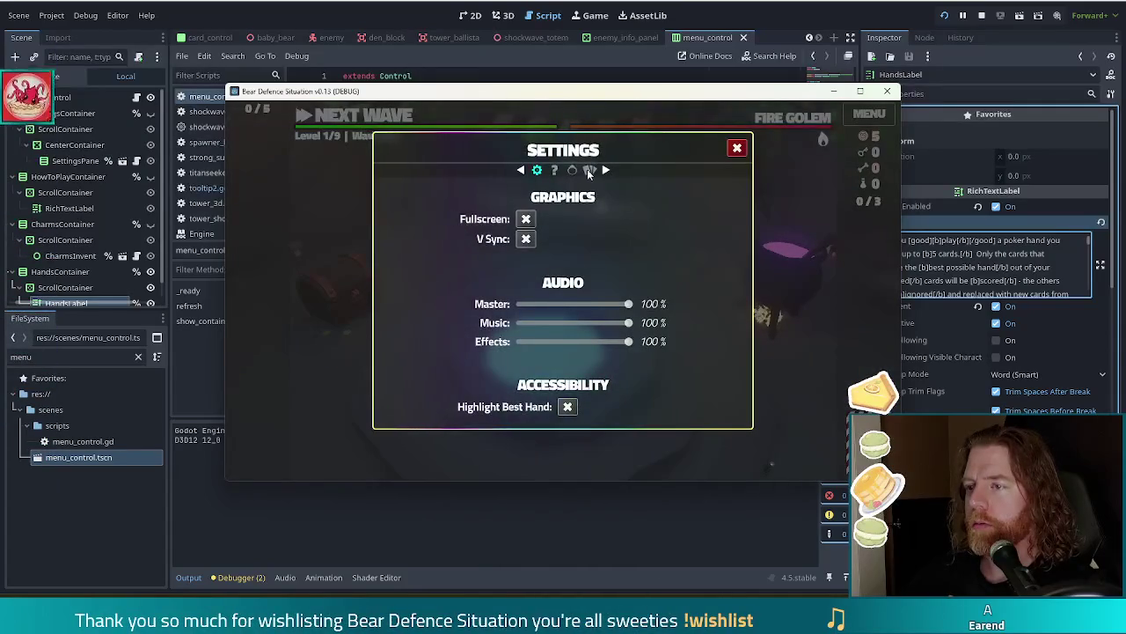
pyautogui.click(589, 171)
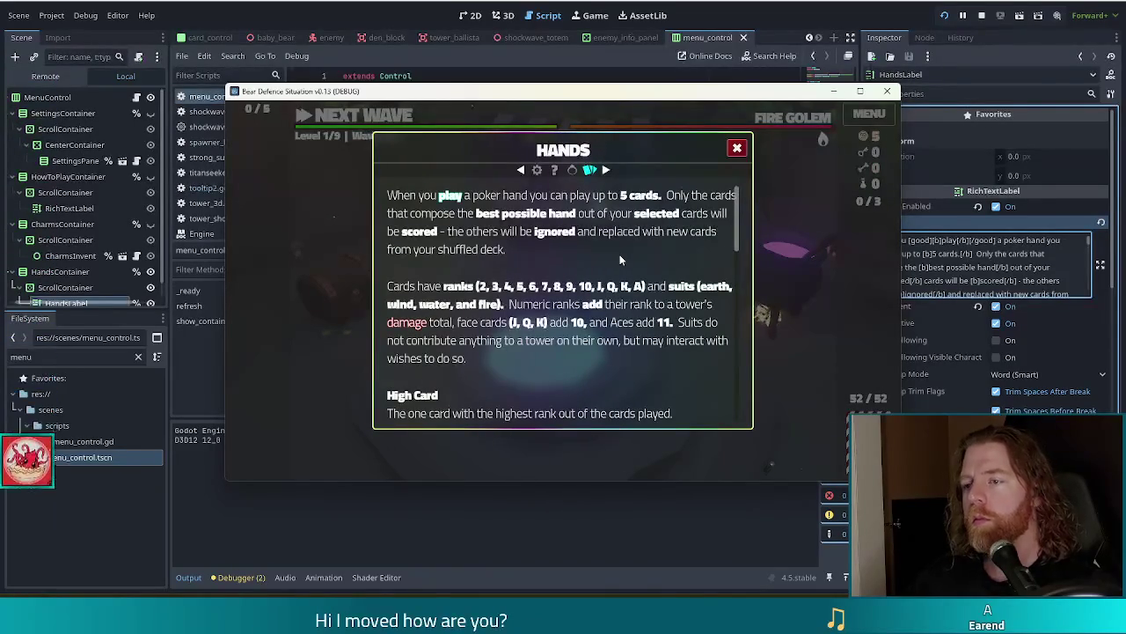
pyautogui.press('F8')
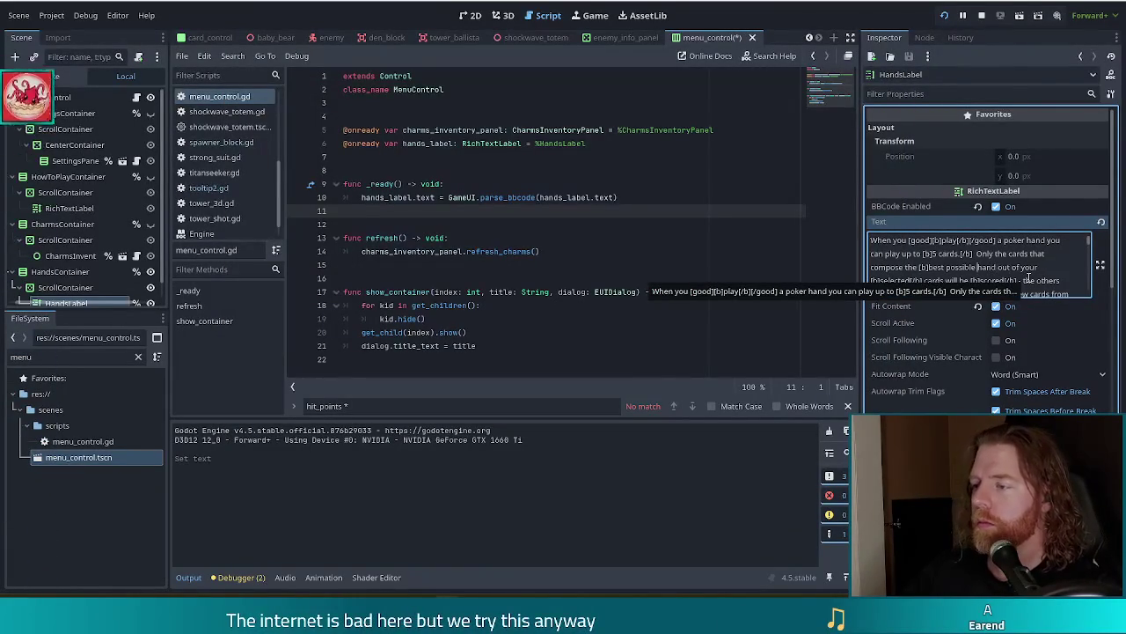
# - Move the [/b] tag to just after 'best', save and run, then stop the game
pyautogui.press('BackSpace')
pyautogui.write('t')
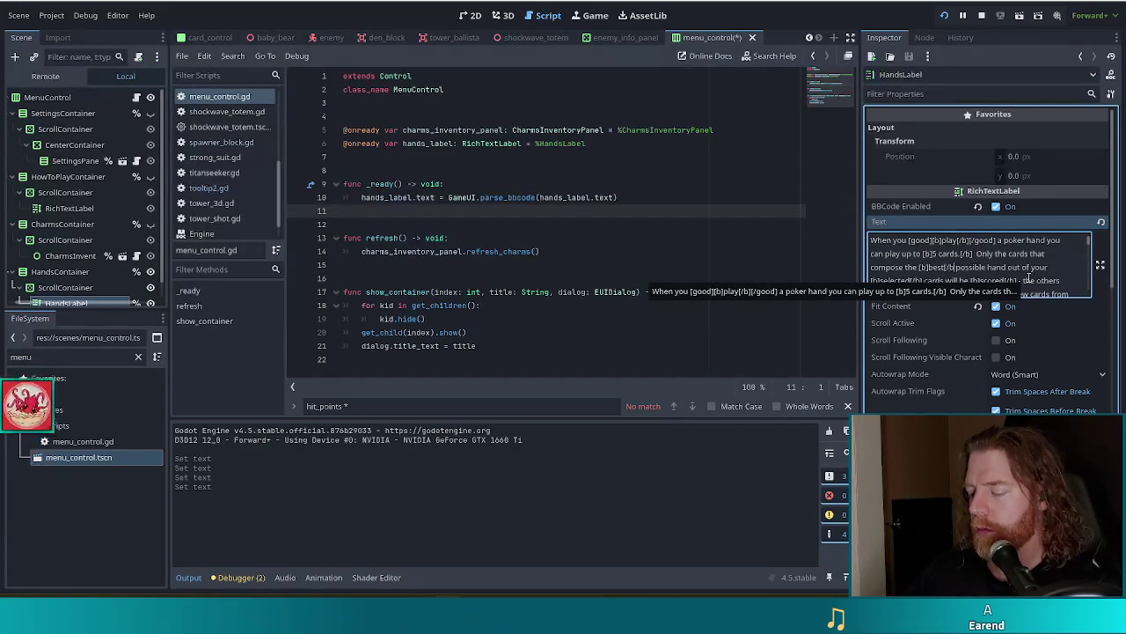
pyautogui.hotkey('ctrl', 's')
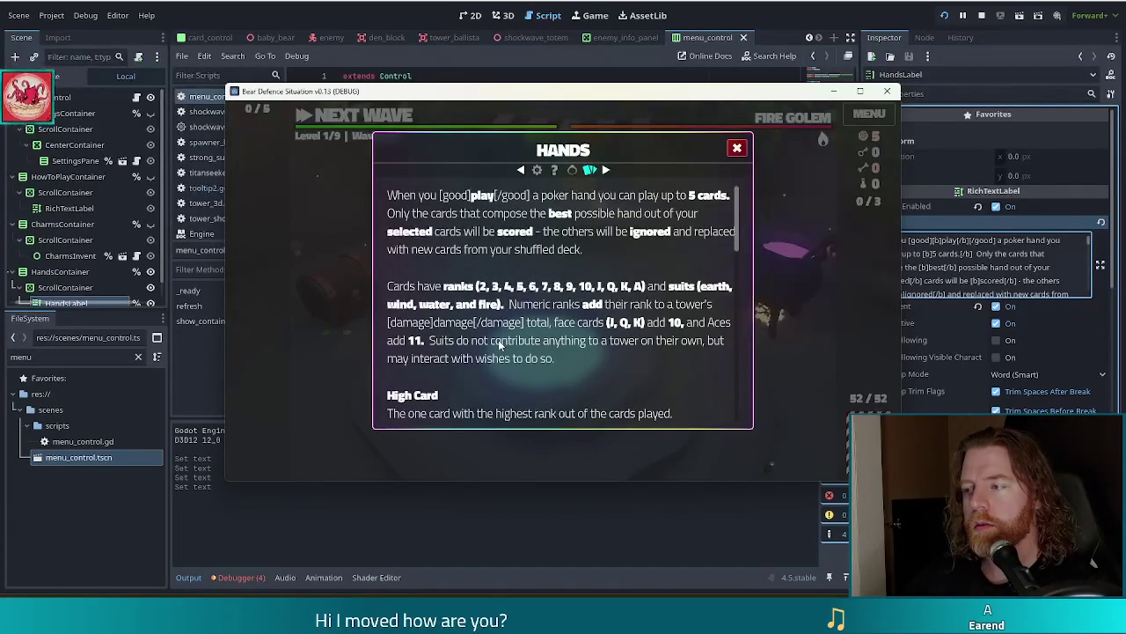
pyautogui.click(983, 15)
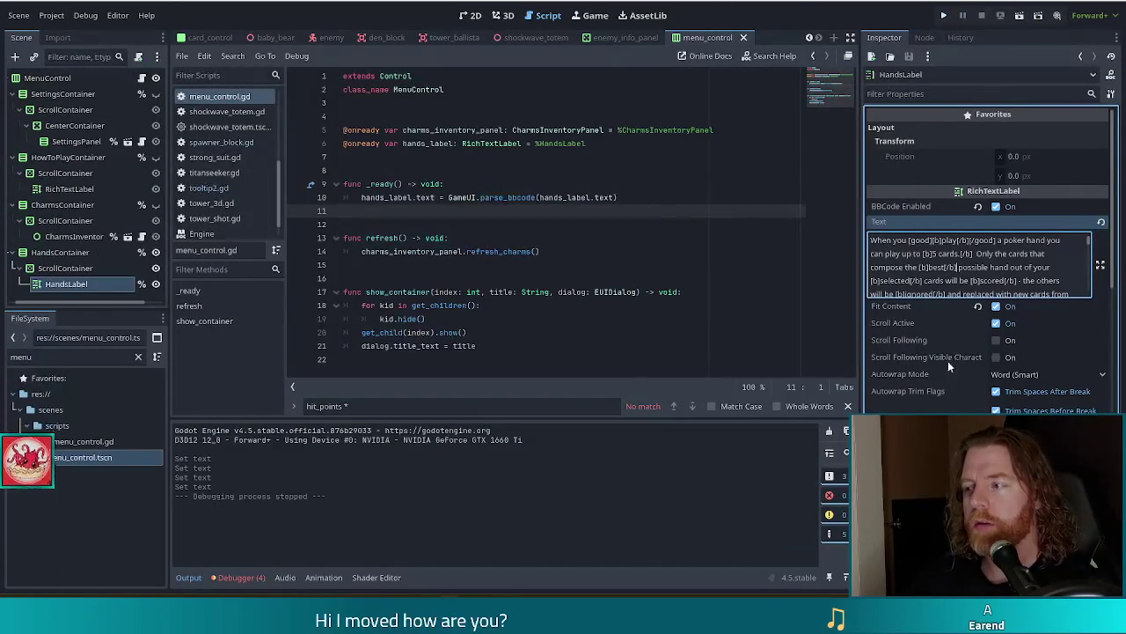
# - Assign TitilliumWeb-Bold.ttf as HandsLabel's Bold Font theme override and run the project
pyautogui.click(55, 291)
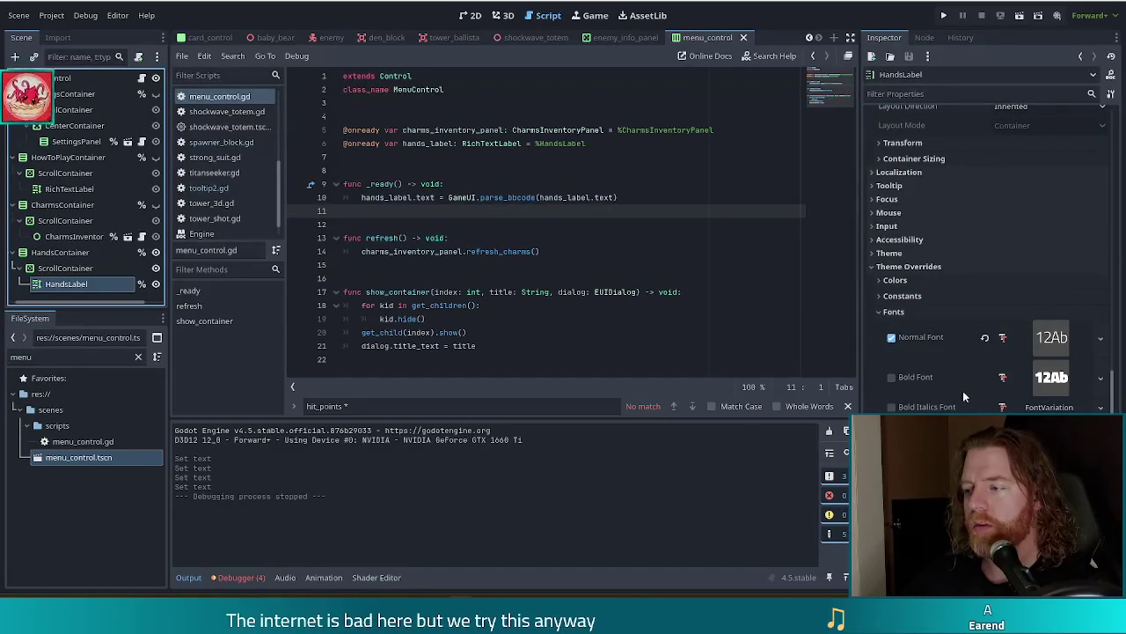
pyautogui.doubleClick(70, 355)
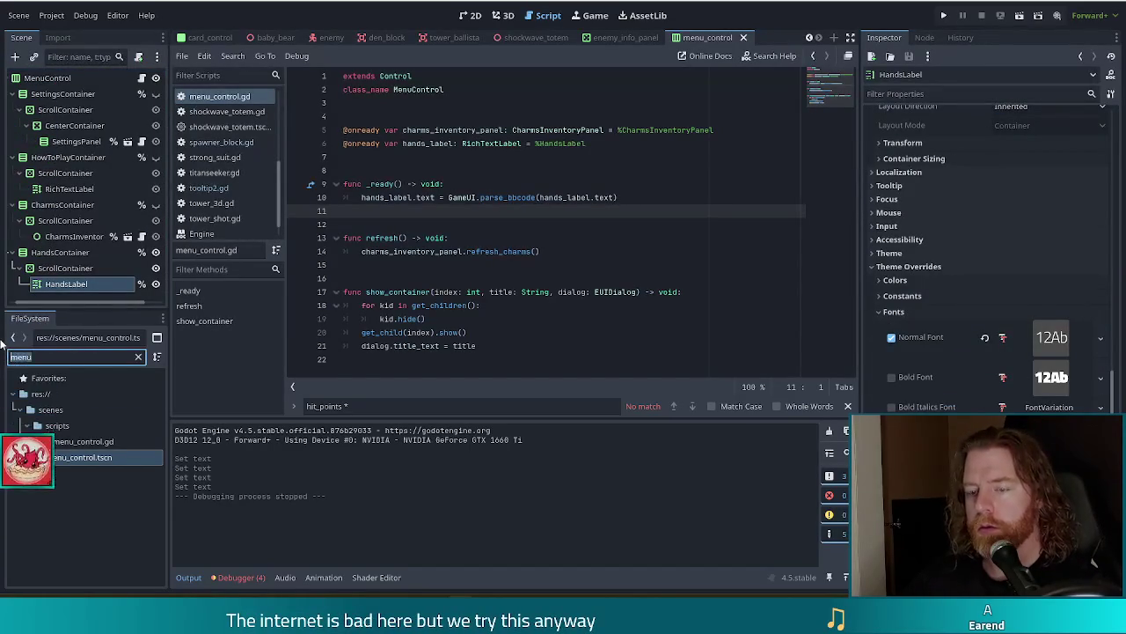
pyautogui.write('titil')
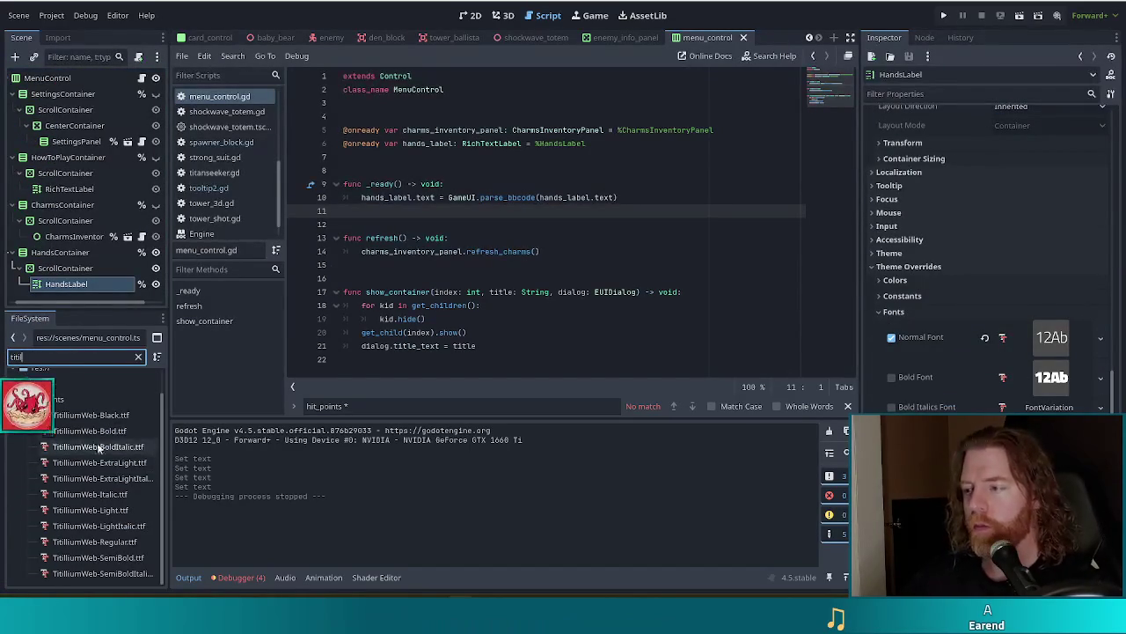
pyautogui.moveTo(102, 431); pyautogui.dragTo(1052, 377)
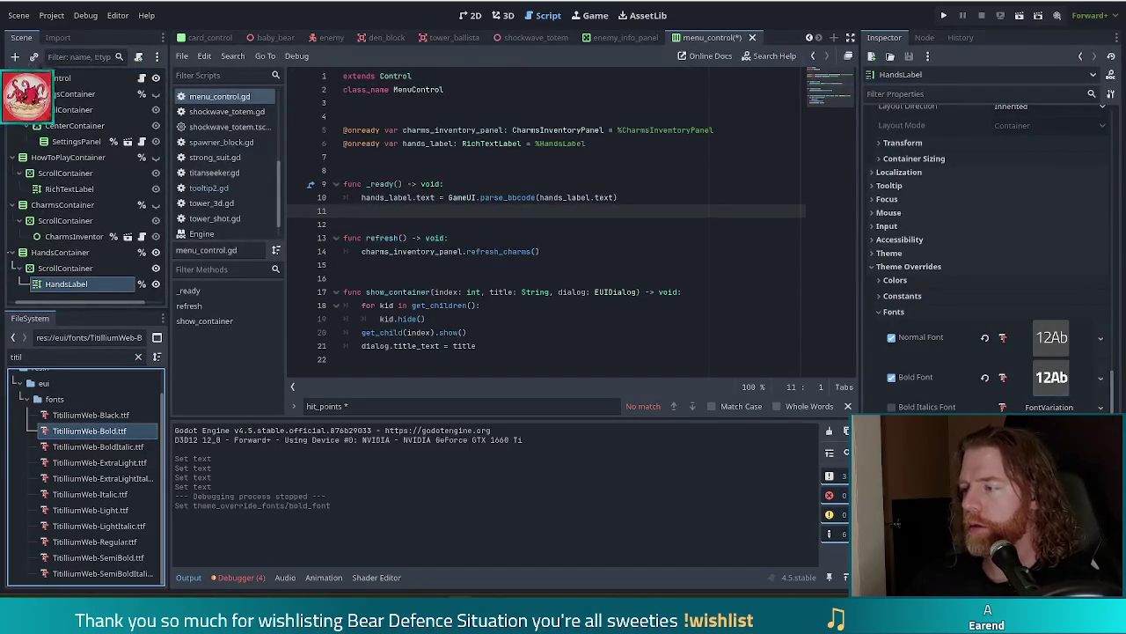
pyautogui.click(944, 16)
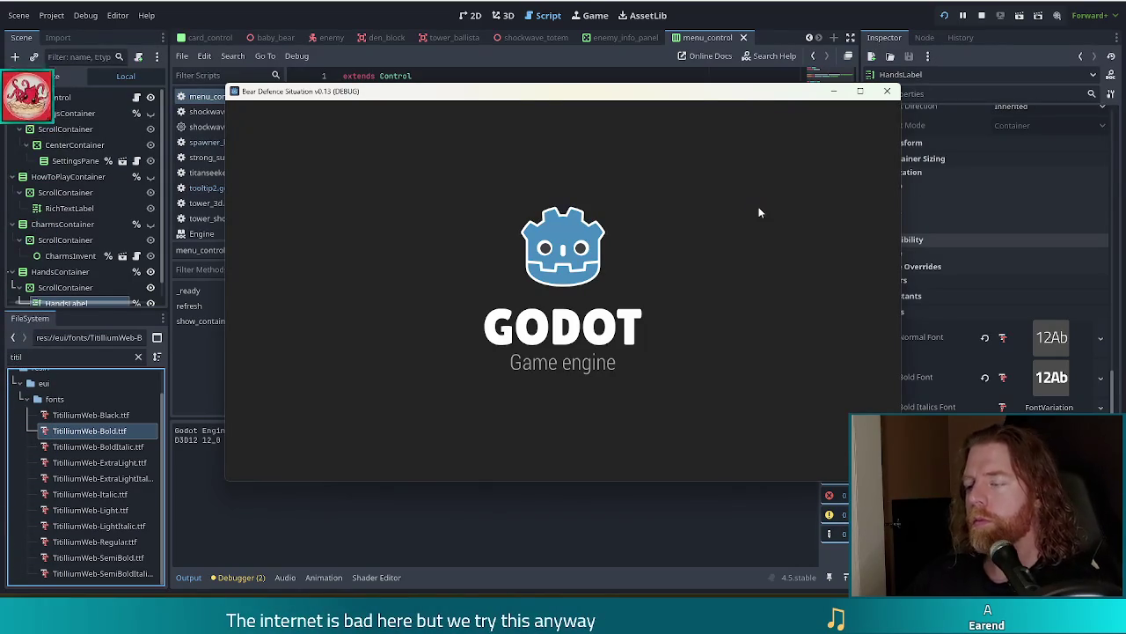
# - Open the in-game menu's Hands page to see 'best', 'scored' and 'ranks' rendered bold
pyautogui.click(391, 324)
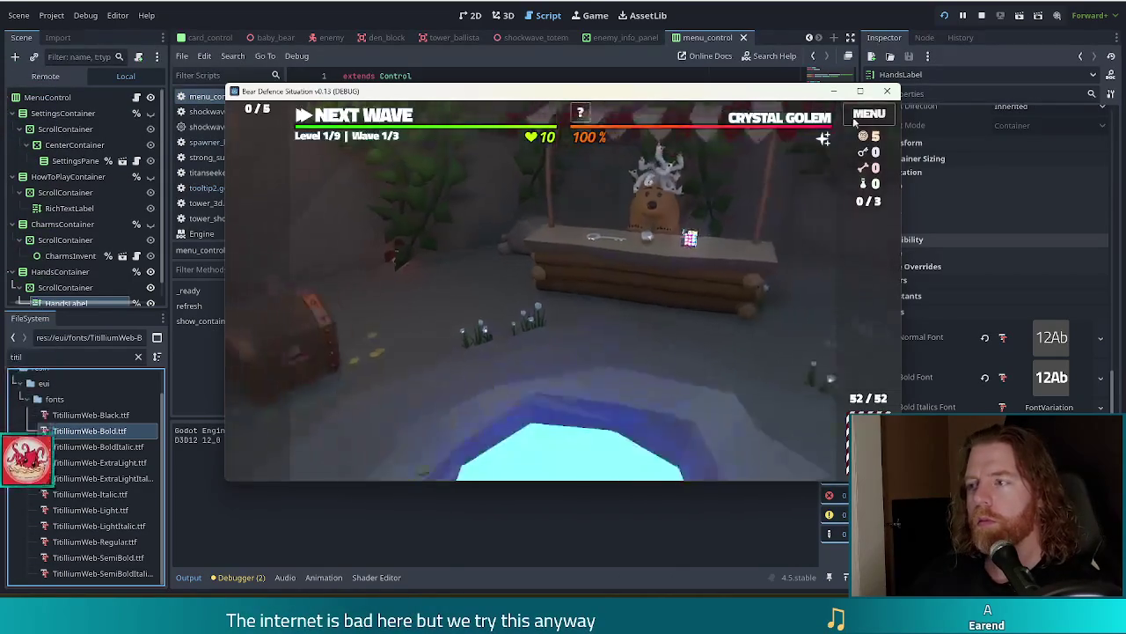
pyautogui.press('Escape')
pyautogui.click(589, 169)
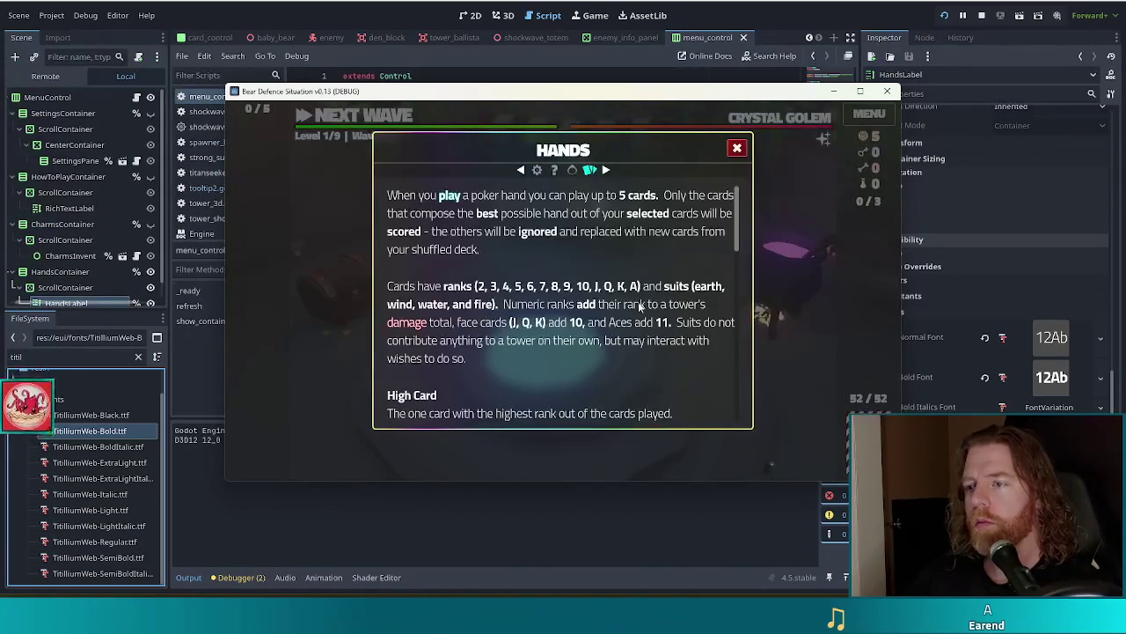
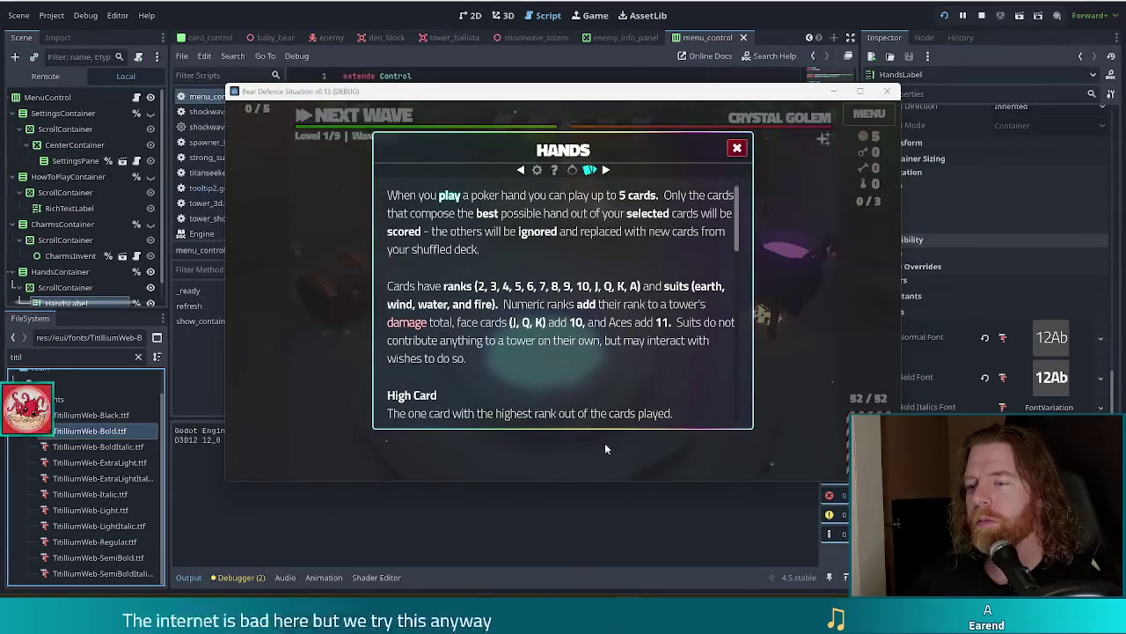
# - Stop the running game and scroll the Inspector to the HandsLabel Text property
pyautogui.press('F8')
pyautogui.scroll(5, 970, 302)
pyautogui.scroll(5, 970, 302)
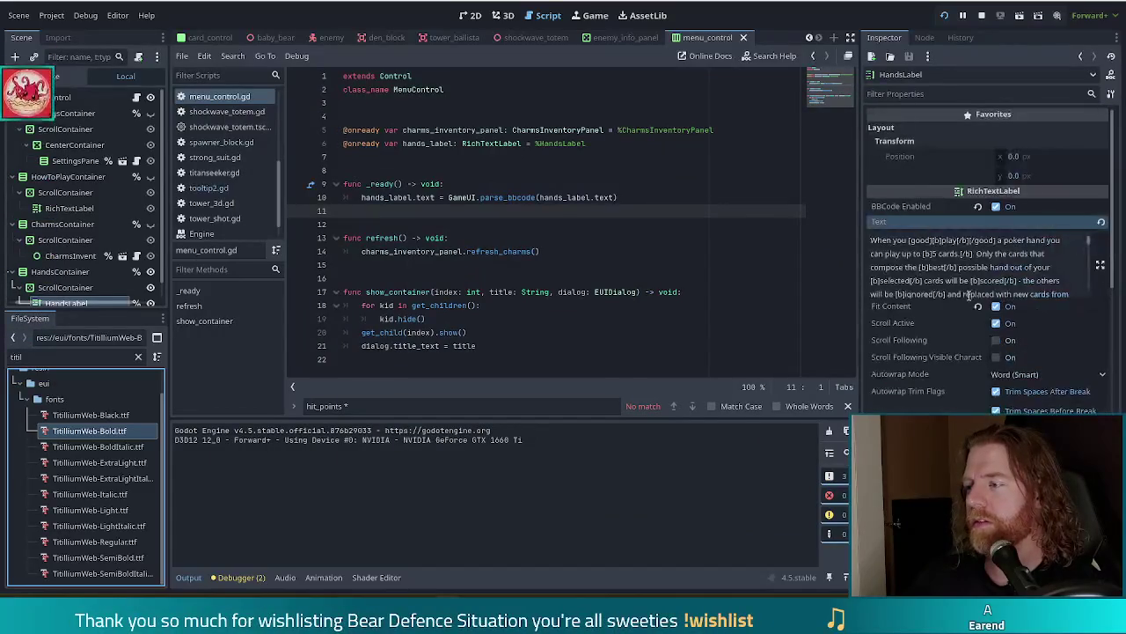
pyautogui.scroll(-2, 948, 255)
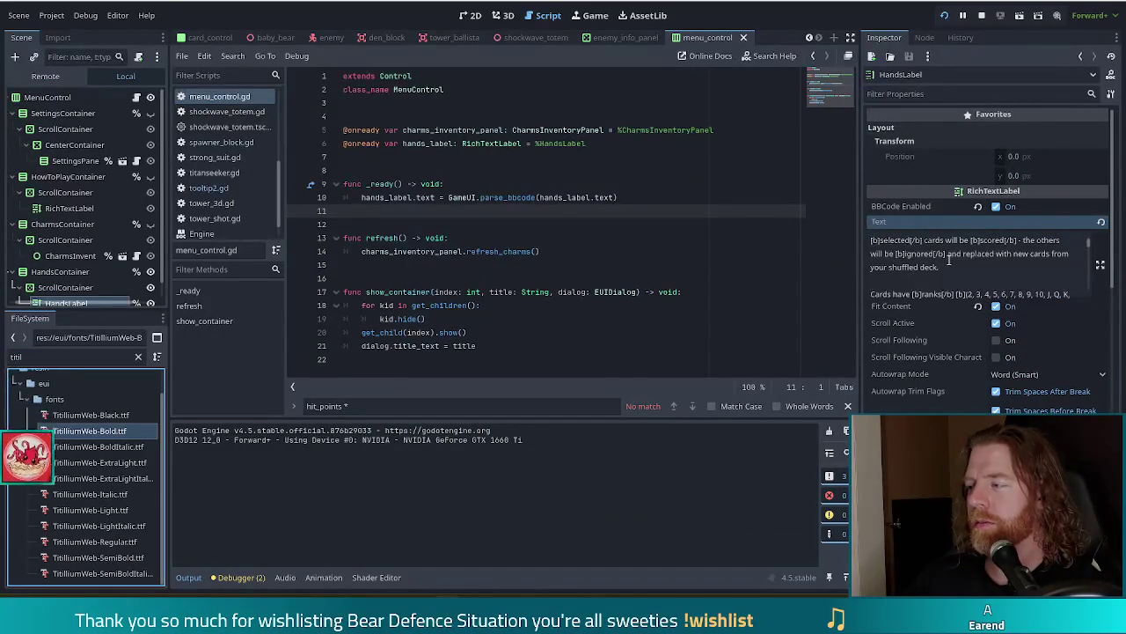
pyautogui.scroll(-2, 950, 259)
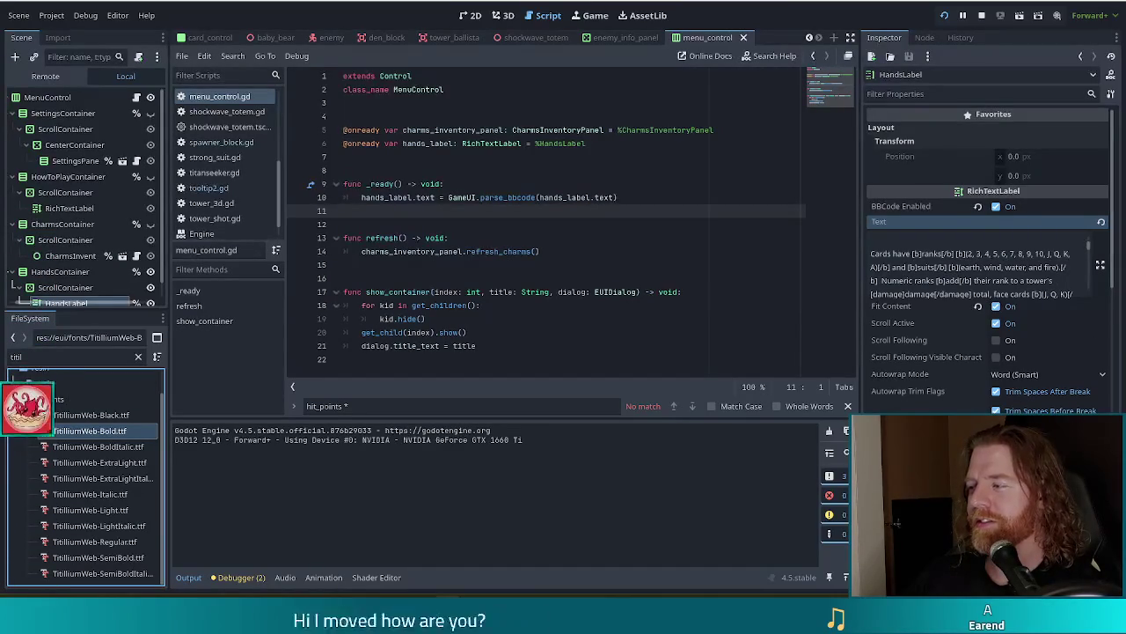
pyautogui.scroll(-1, 975, 266)
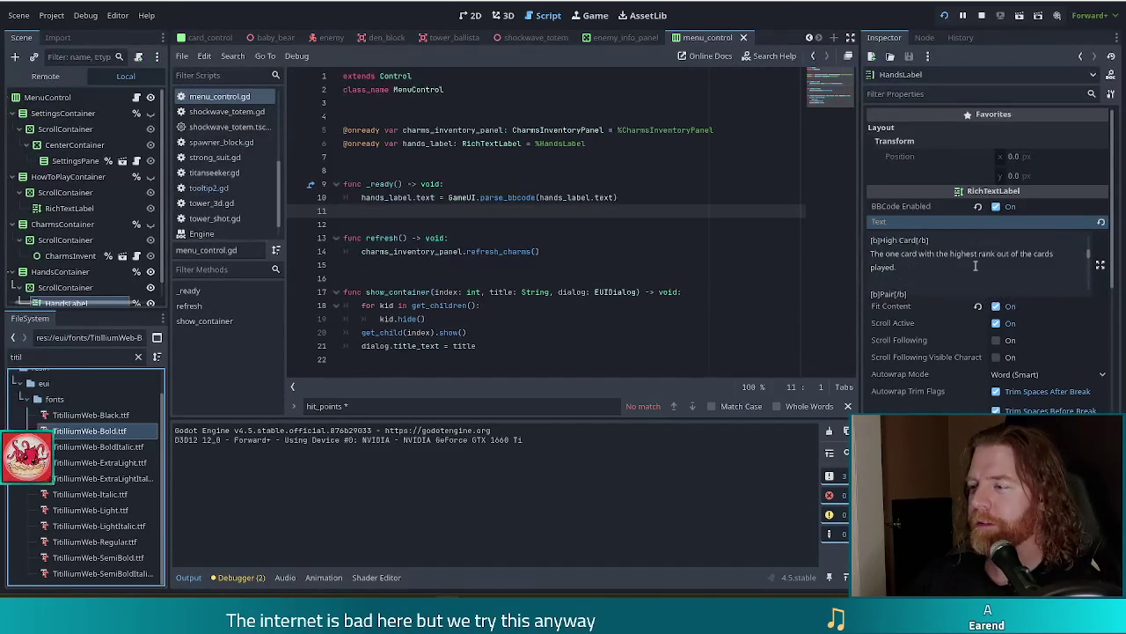
# - Replace the stray [/damage] closing tag with [/b], save, and open the full label text
pyautogui.click(911, 249)
pyautogui.doubleClick(932, 254)
pyautogui.write('b')
pyautogui.hotkey('ctrl', 's')
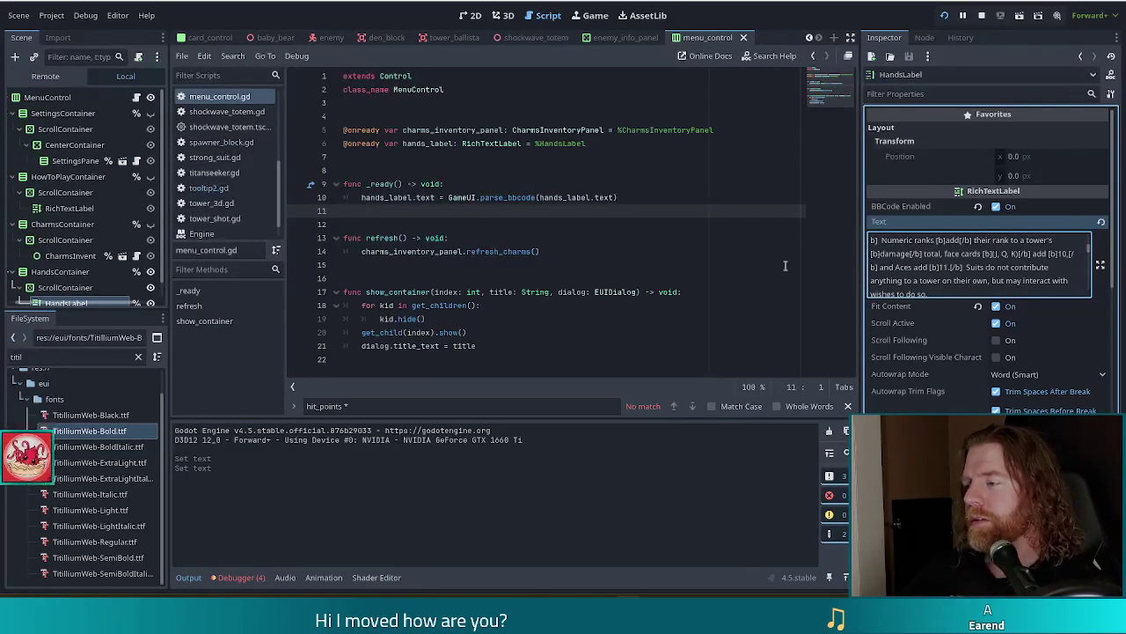
pyautogui.click(1100, 264)
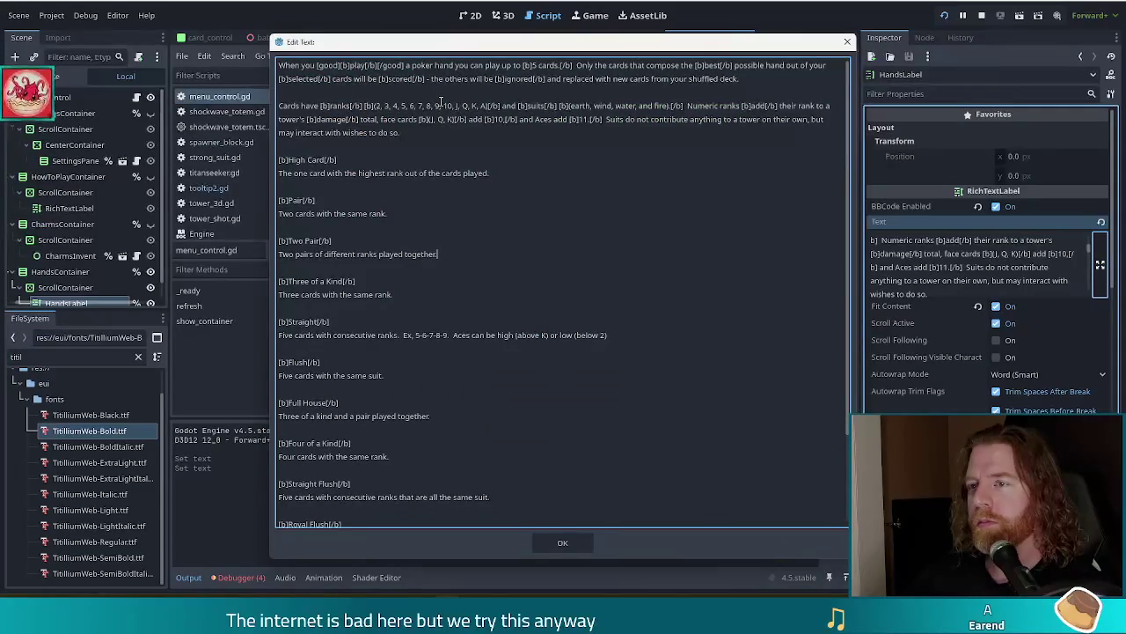
# - Insert [good] tags in the first paragraph, adding [good][b]play[/b][/good] before scored
pyautogui.click(521, 66)
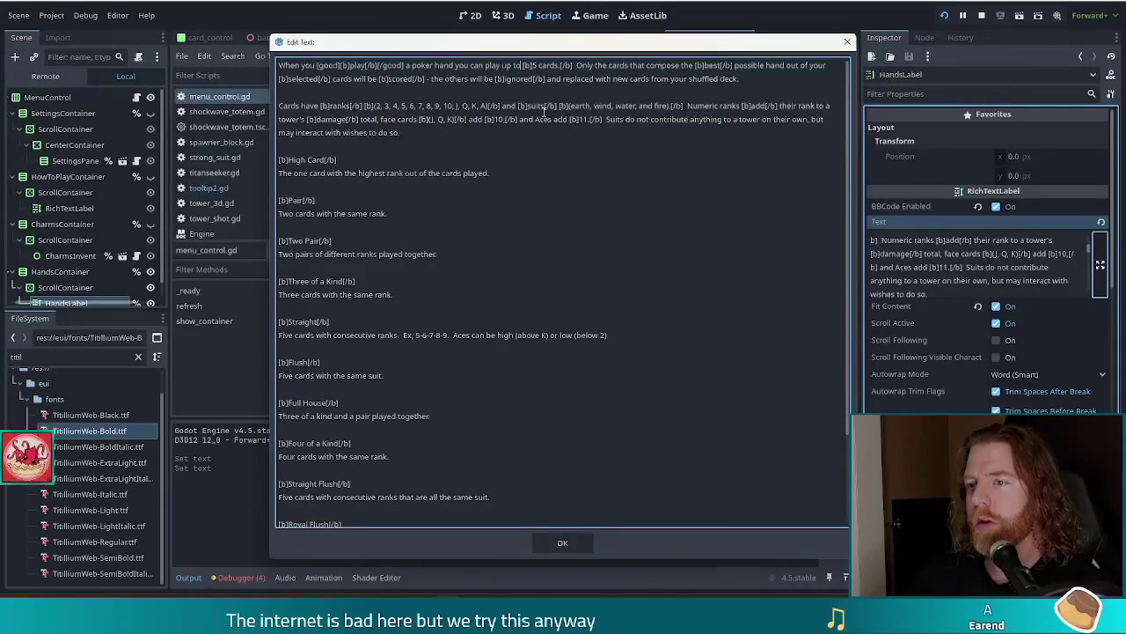
pyautogui.write('[good]')
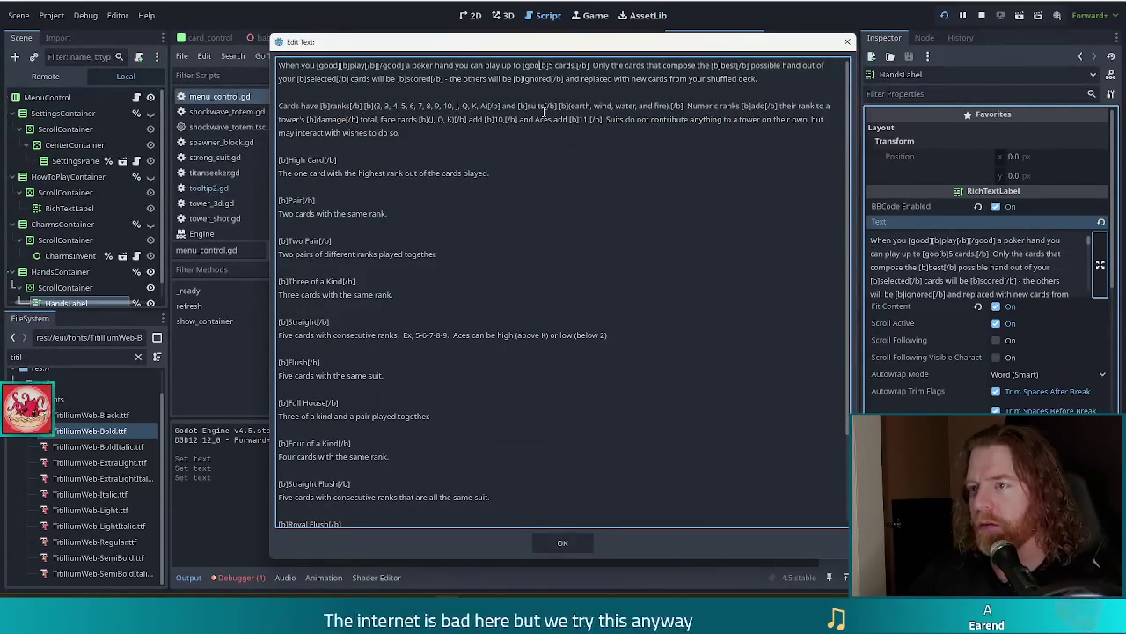
pyautogui.press('Right')
pyautogui.press('Right')
pyautogui.press('Right')
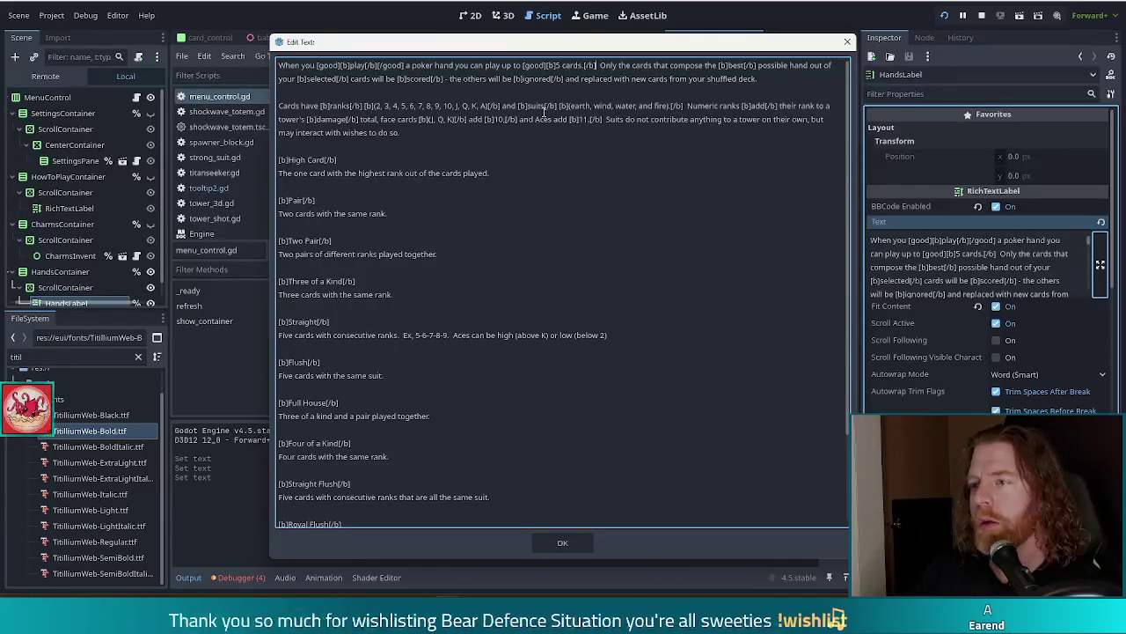
pyautogui.scroll(-3, 537, 113)
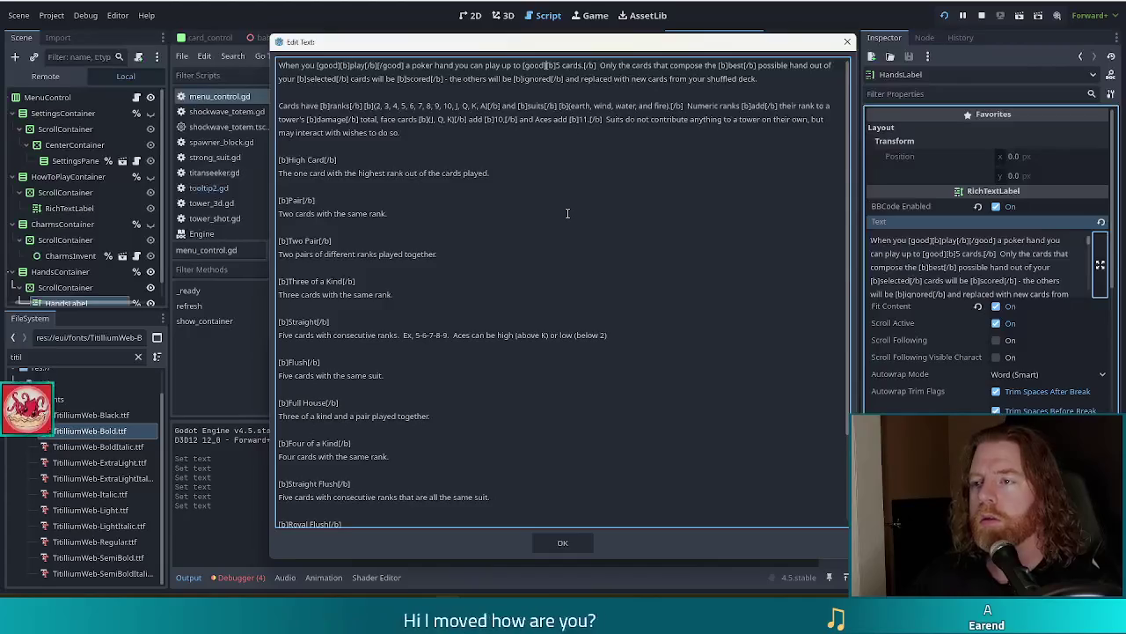
pyautogui.click(378, 78)
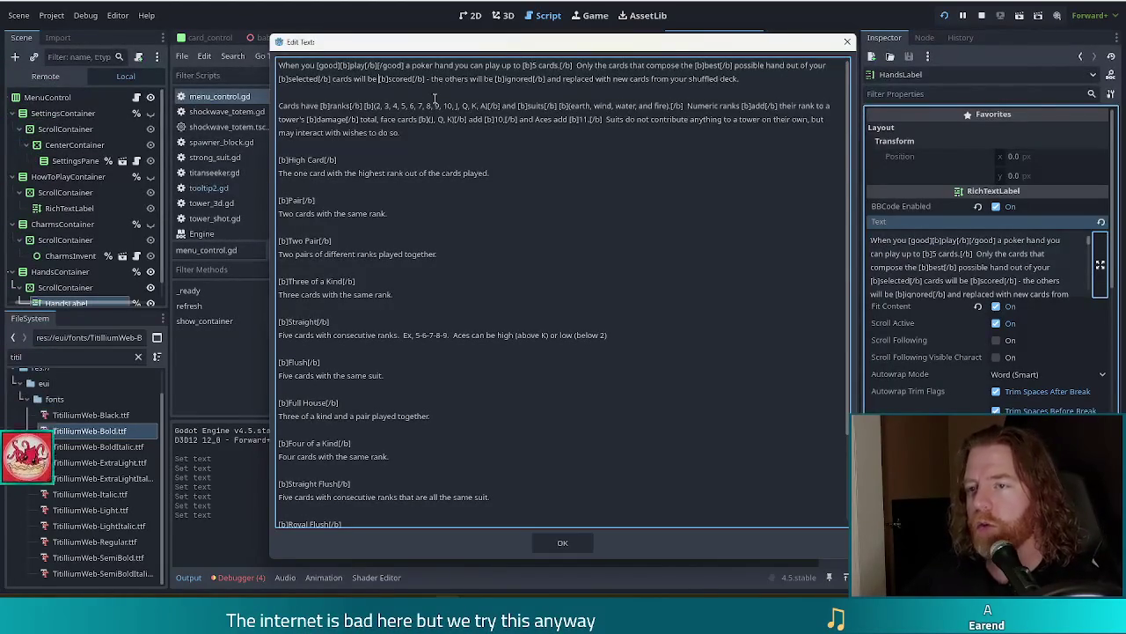
pyautogui.write('[good]')
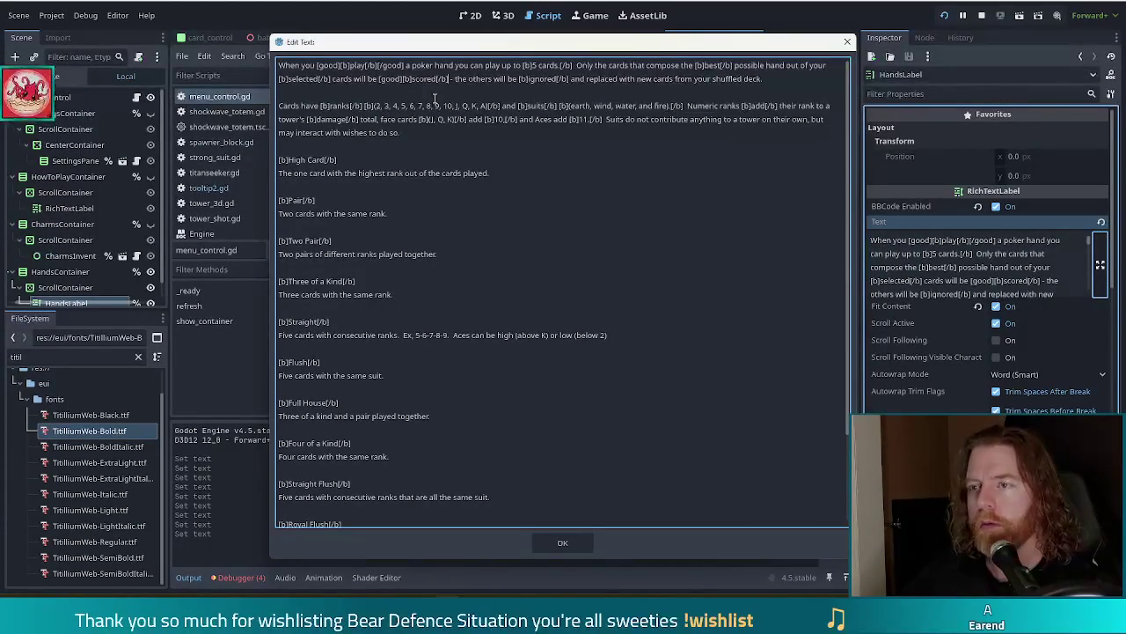
pyautogui.write('[b]play[/b][/good]')
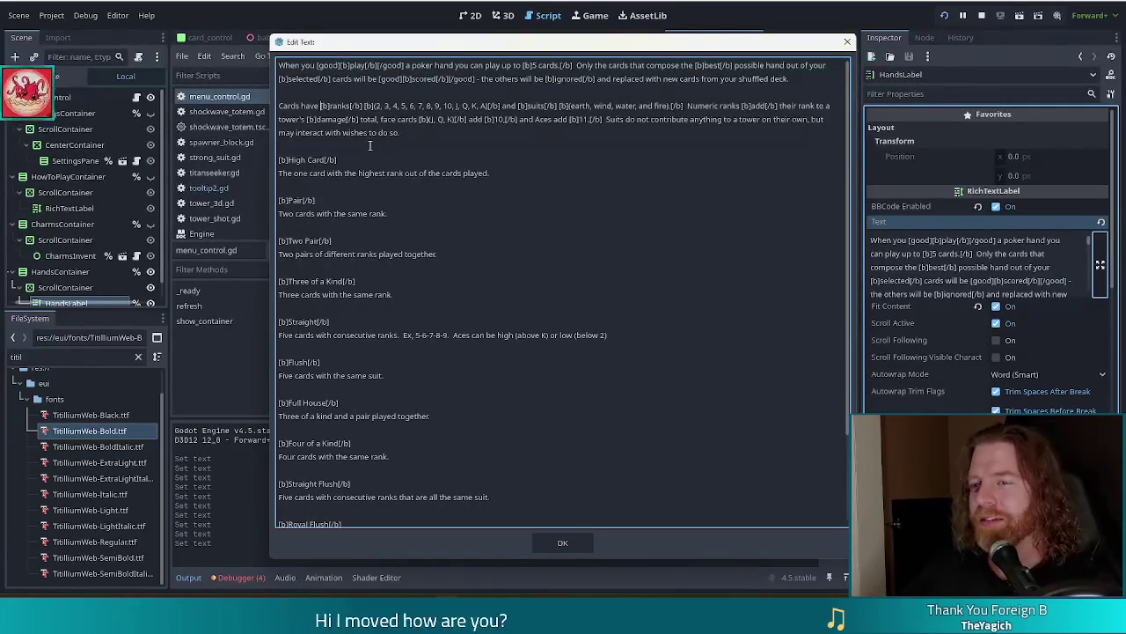
pyautogui.write('[good]')
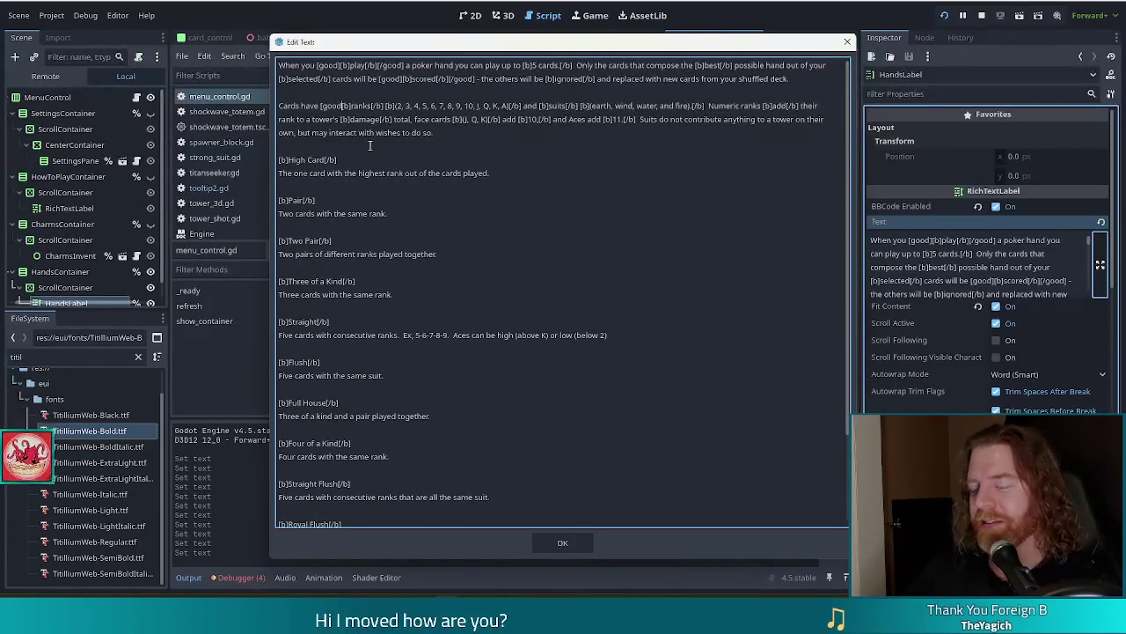
# - Wrap the bold ranks in [damage]…[/damage] tags instead of [good]
pyautogui.press('Right')
pyautogui.press('Right')
pyautogui.press('Right')
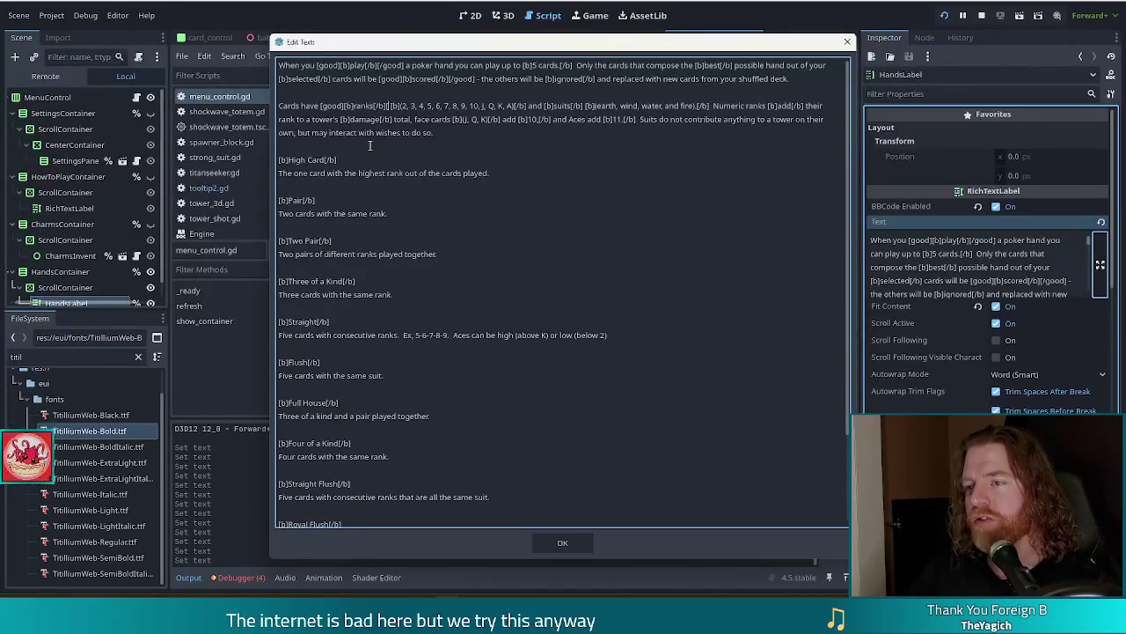
pyautogui.write('/damage')
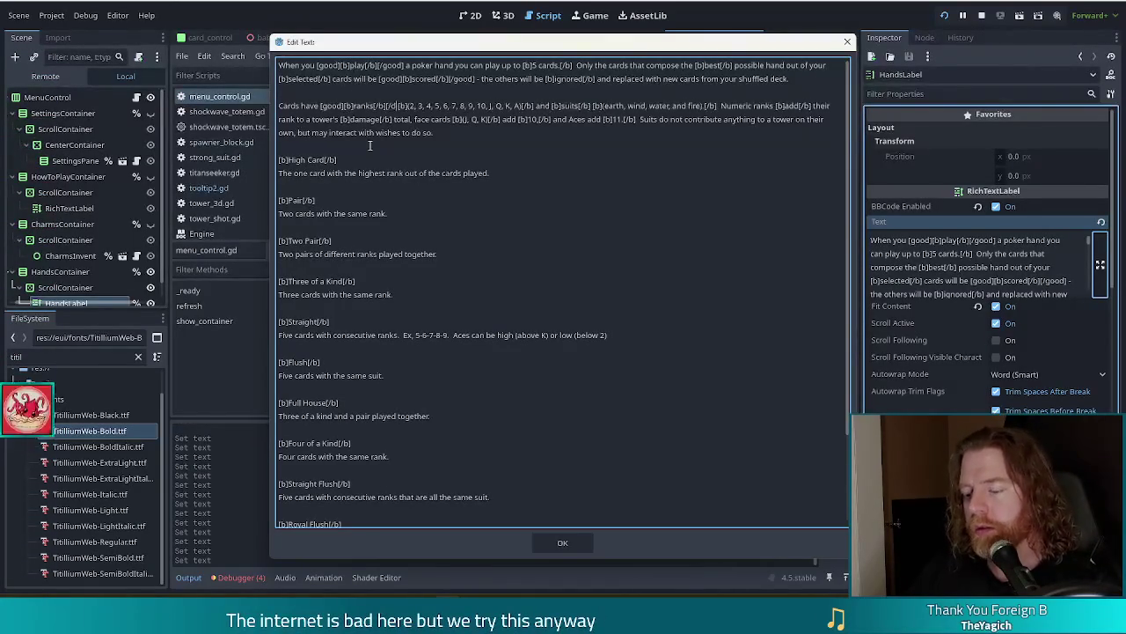
pyautogui.write(']')
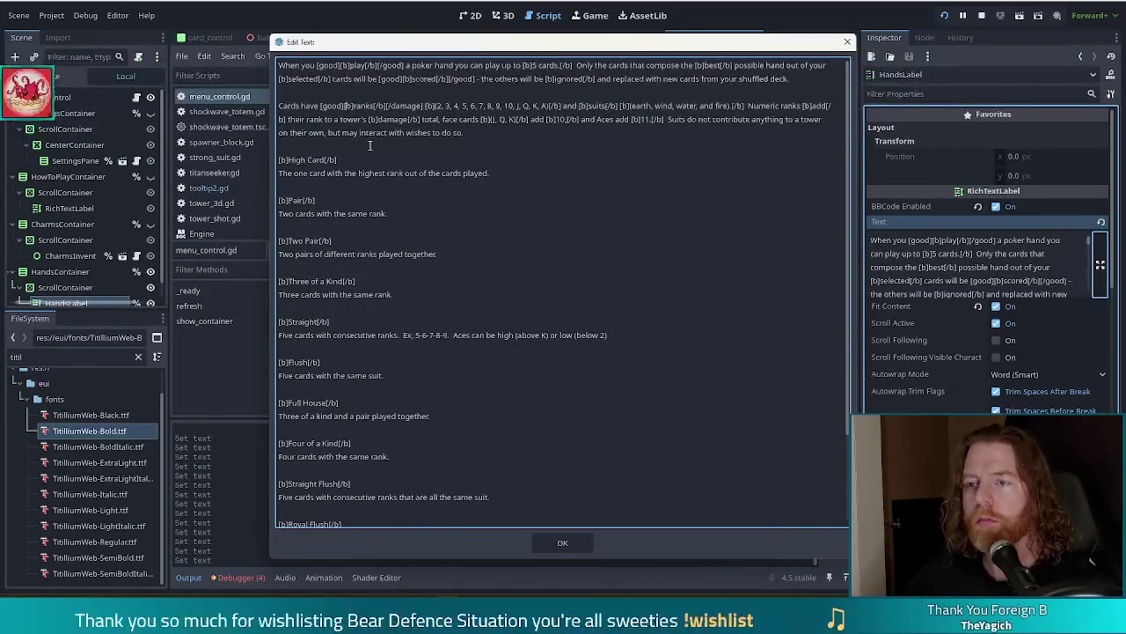
pyautogui.hotkey('ctrl', 'shift', 'Left')
pyautogui.write('damage')
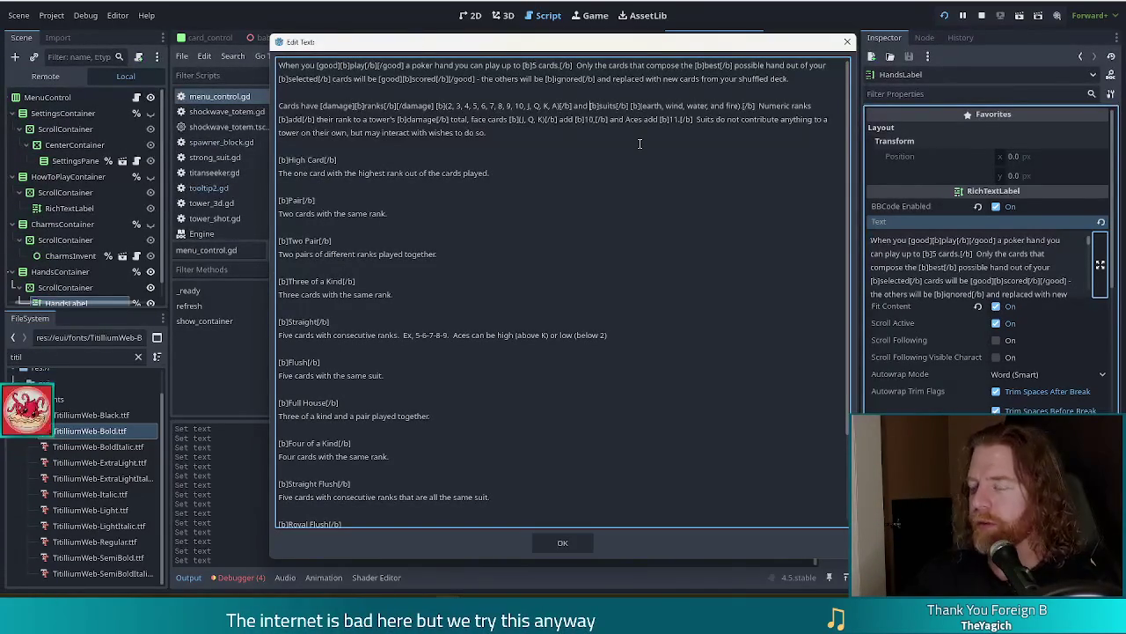
# - Wrap suits in [shots] tags, add [b]damage[/b][/damage], and close the text editor
pyautogui.write('[')
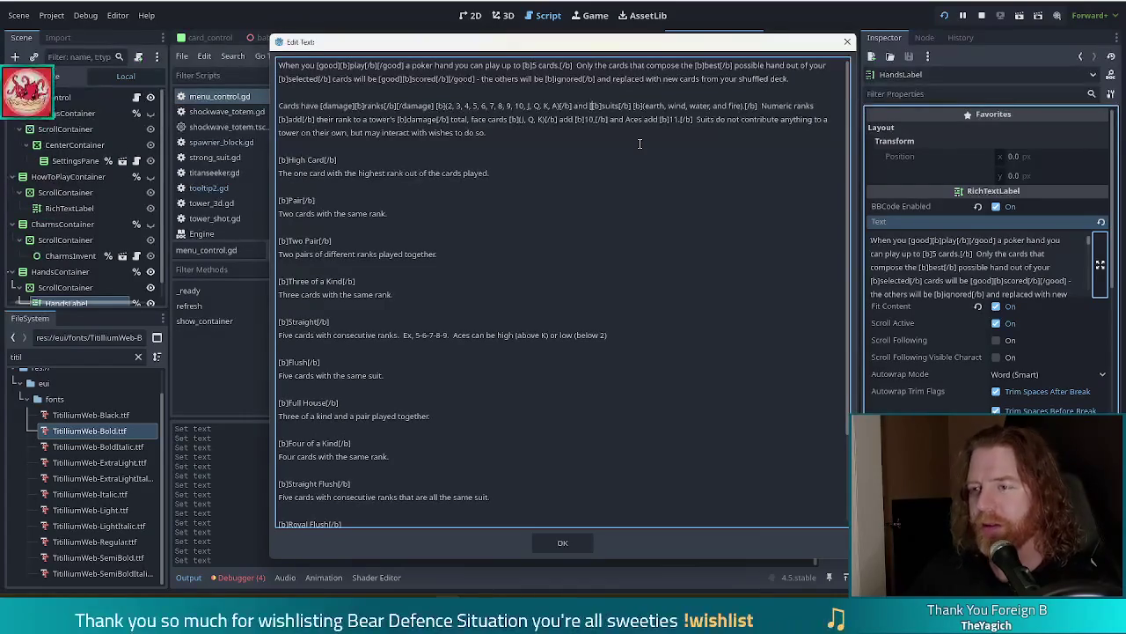
pyautogui.write('shots]')
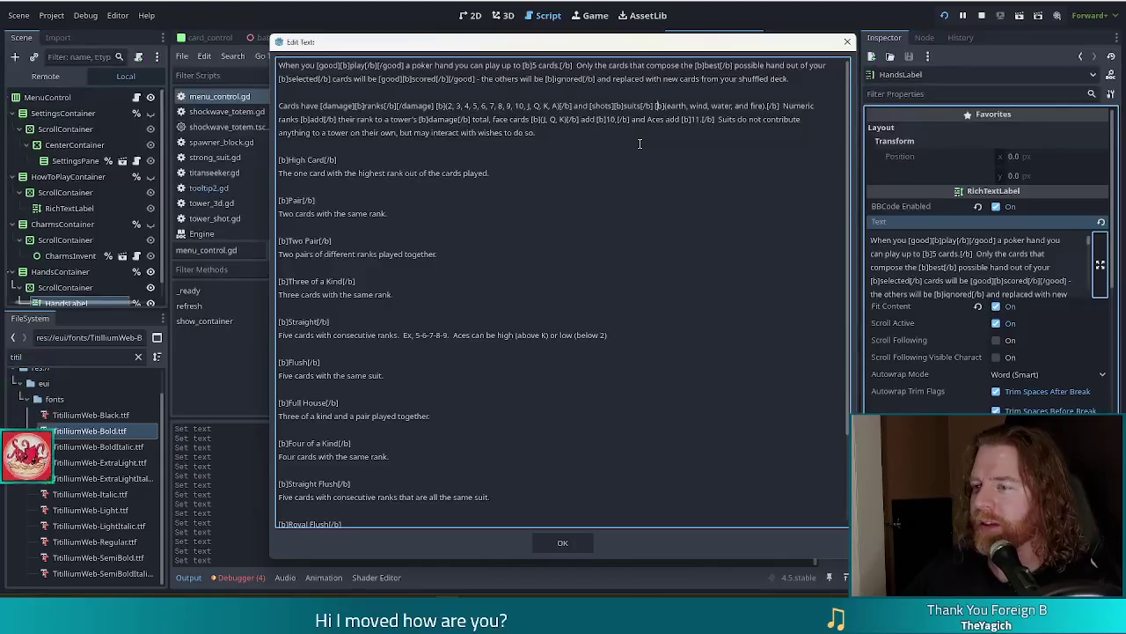
pyautogui.write('[/shots]')
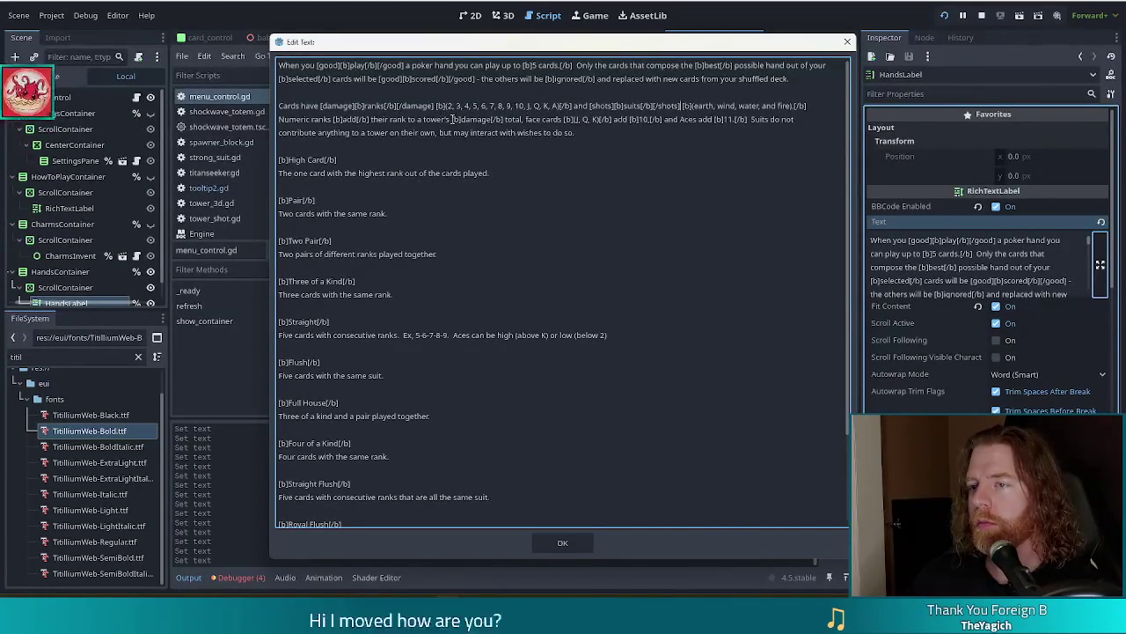
pyautogui.write('[b]damage[/b]')
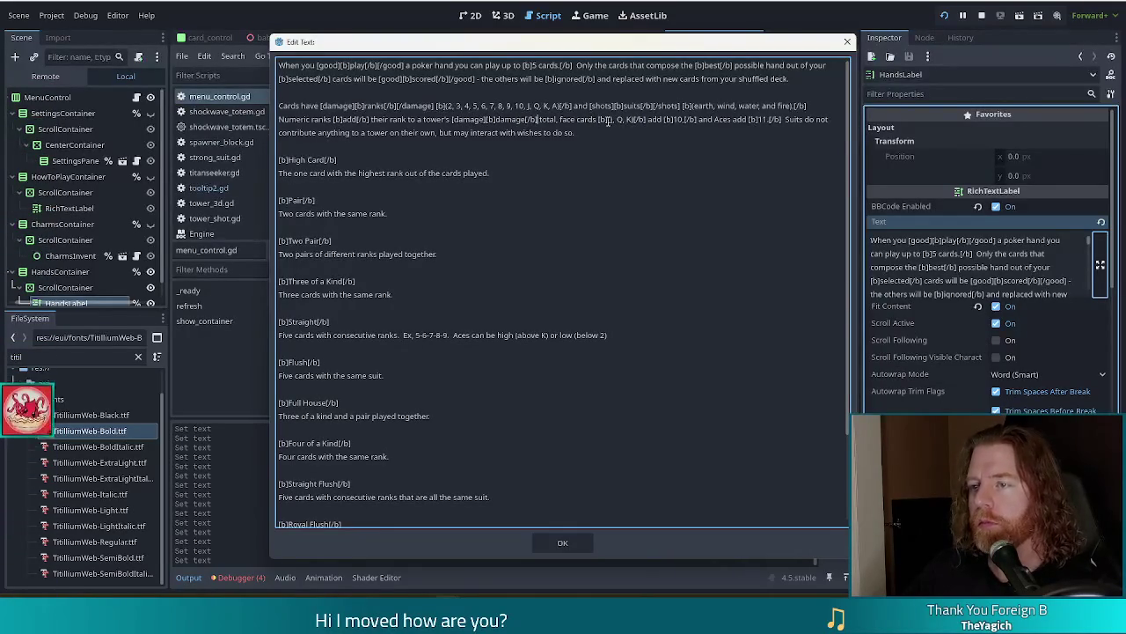
pyautogui.write('[/damage]')
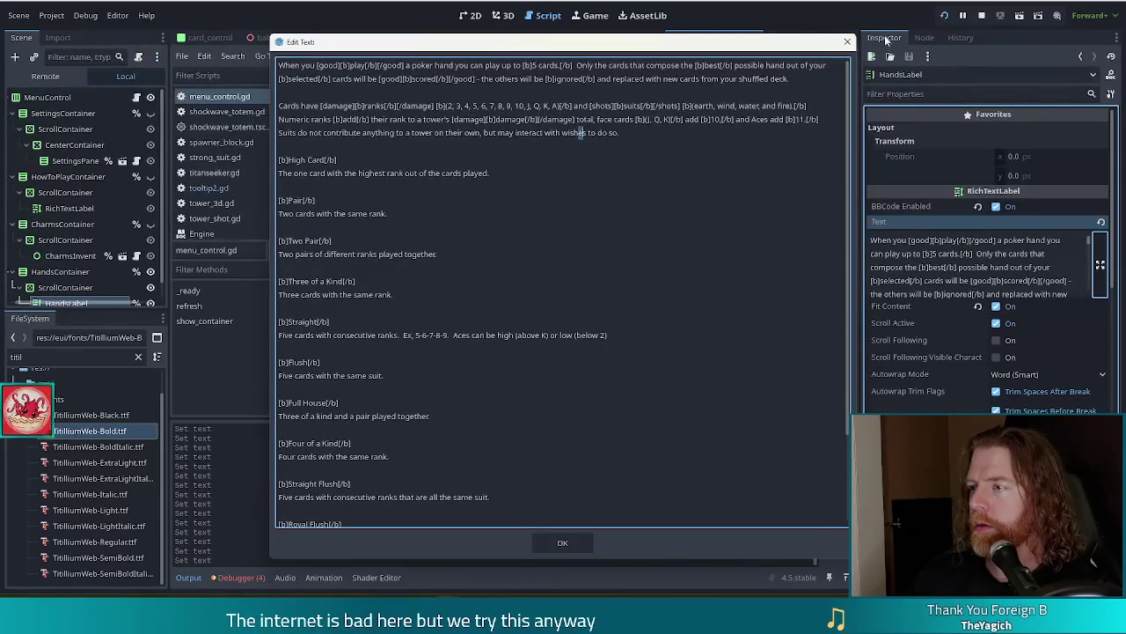
pyautogui.click(848, 41)
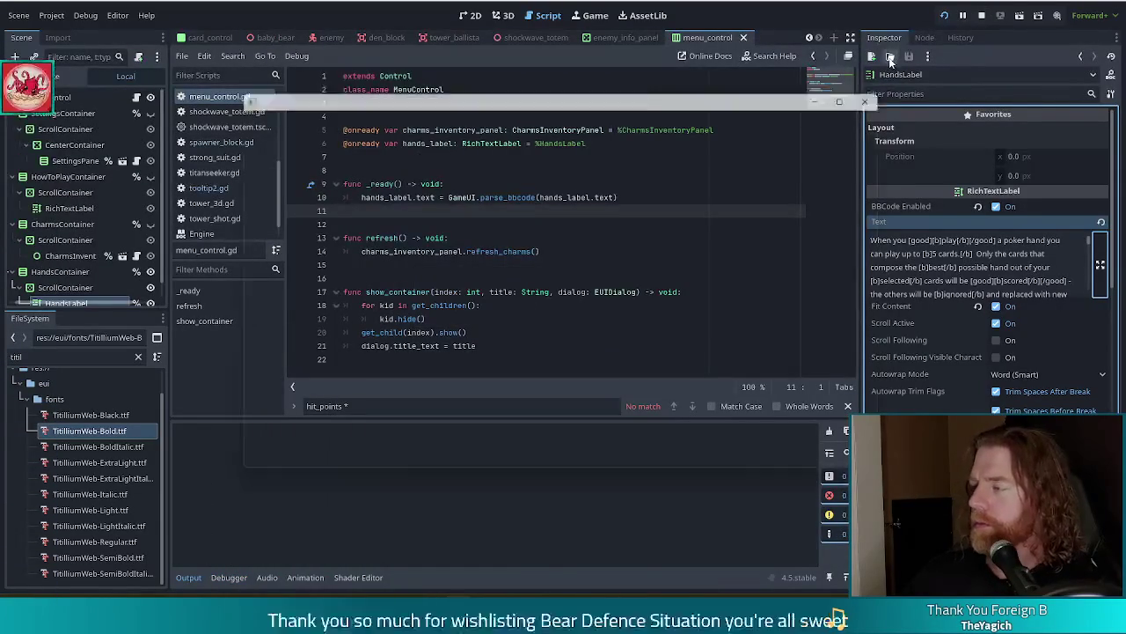
# - Run the project, start a new game, and go to the Hands help page in settings
pyautogui.press('F5')
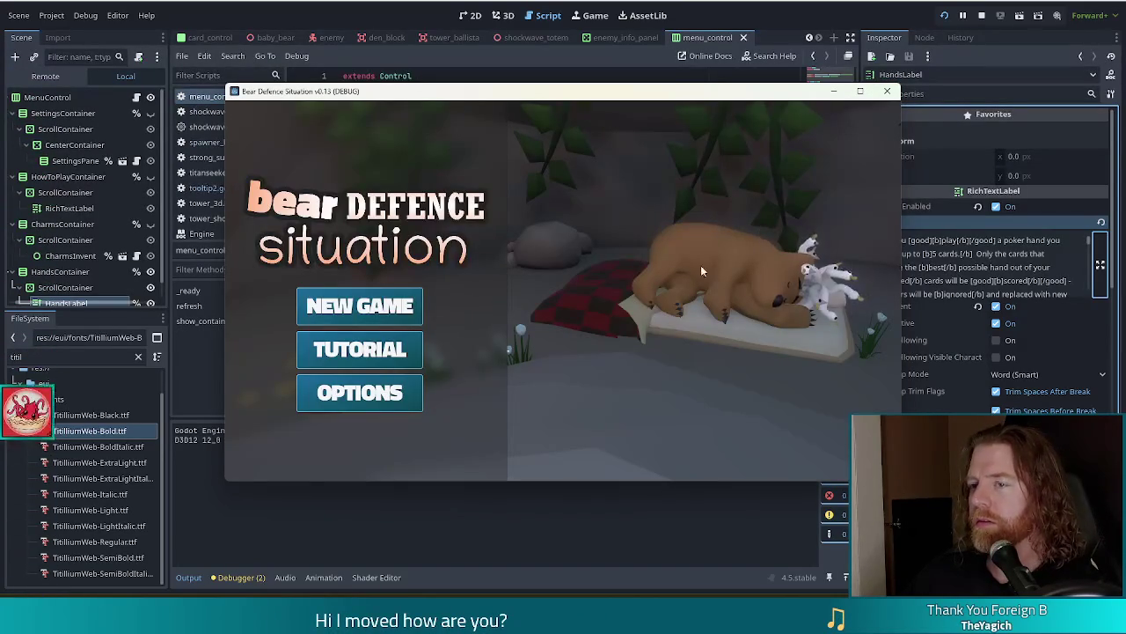
pyautogui.click(361, 307)
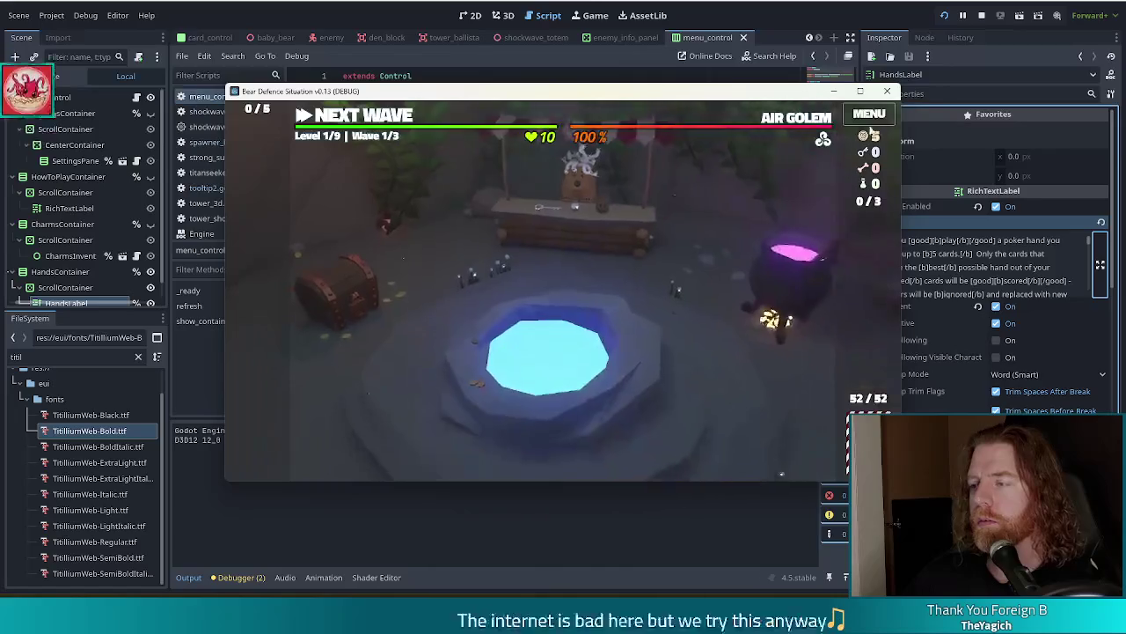
pyautogui.click(868, 113)
pyautogui.click(584, 171)
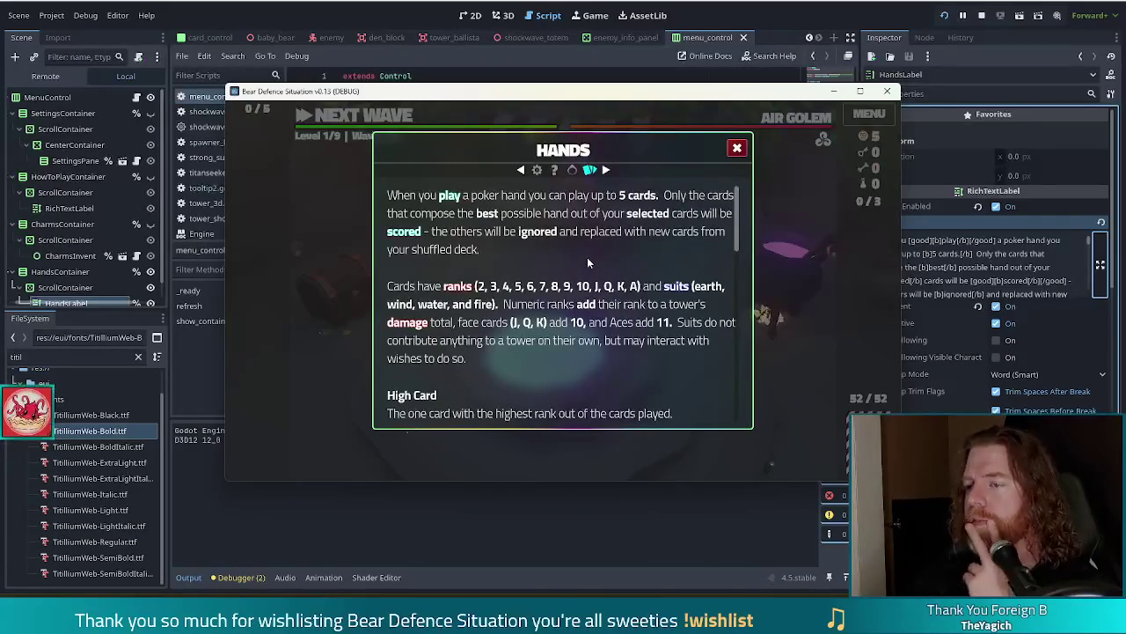
# - Scroll through the Hands help text to check the colored ranks and suits, then stop the game
pyautogui.scroll(-1, 587, 256)
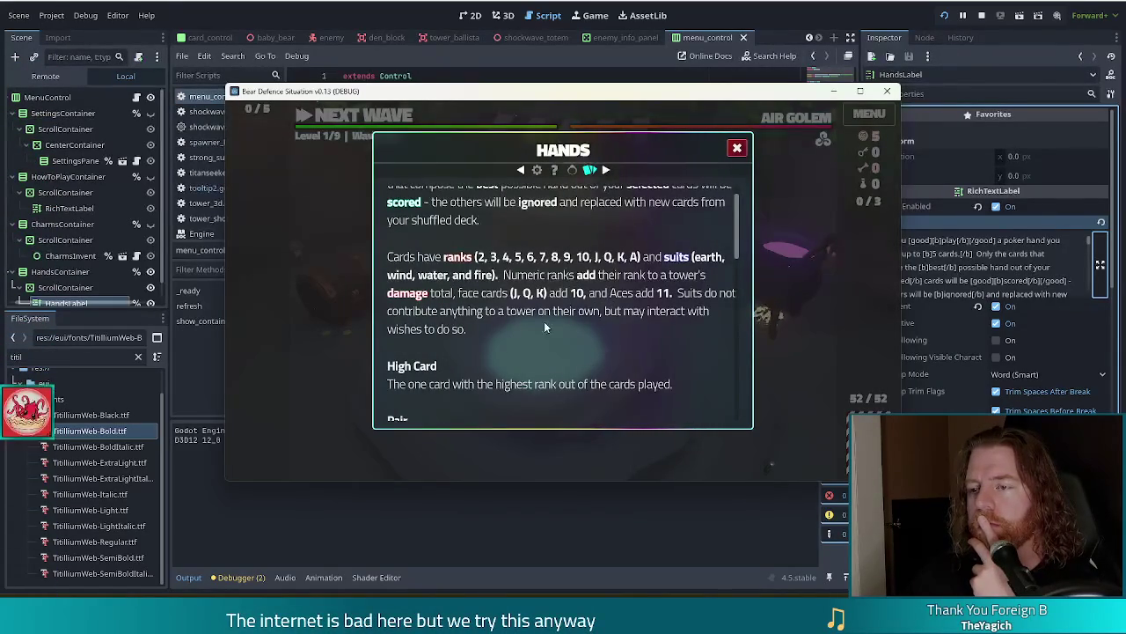
pyautogui.scroll(1, 569, 311)
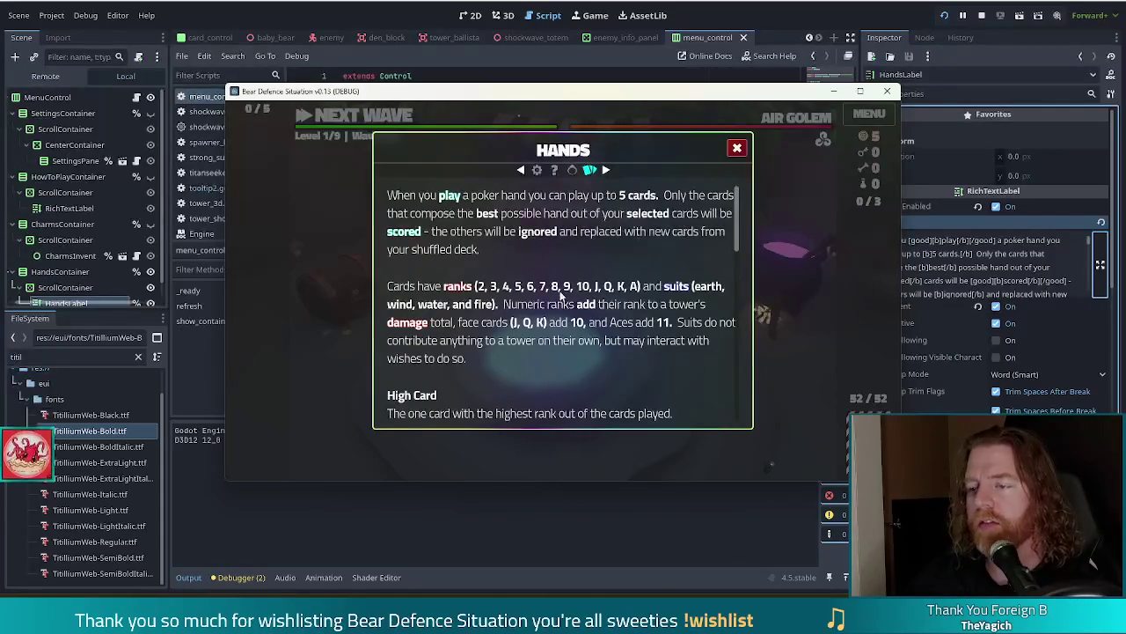
pyautogui.scroll(-1, 560, 299)
pyautogui.scroll(-2, 553, 294)
pyautogui.scroll(4, 551, 292)
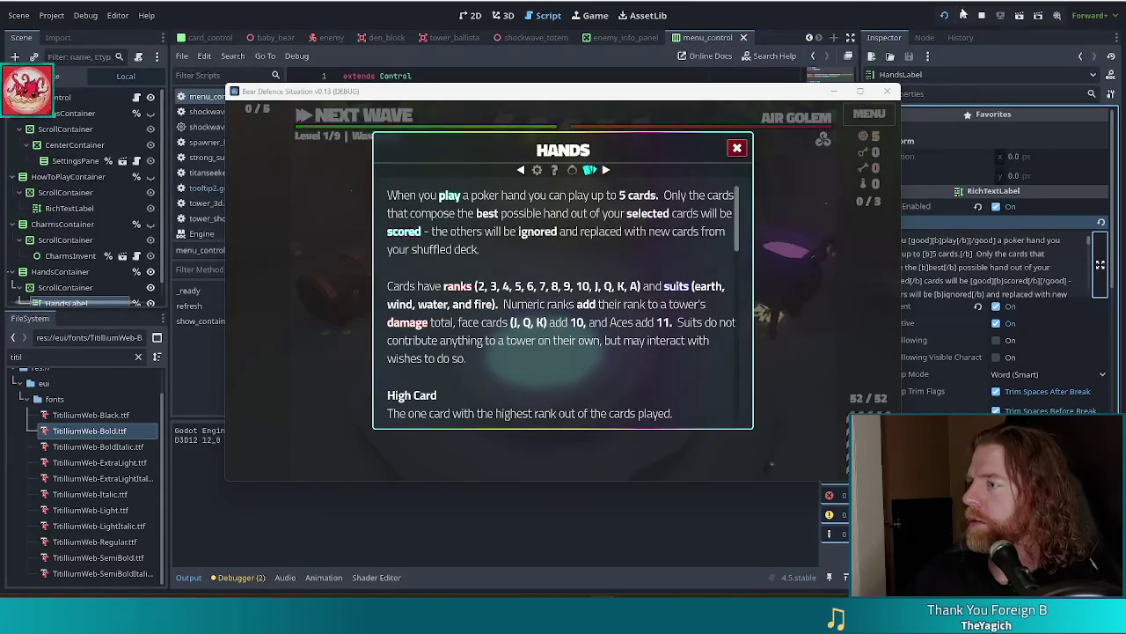
pyautogui.click(982, 15)
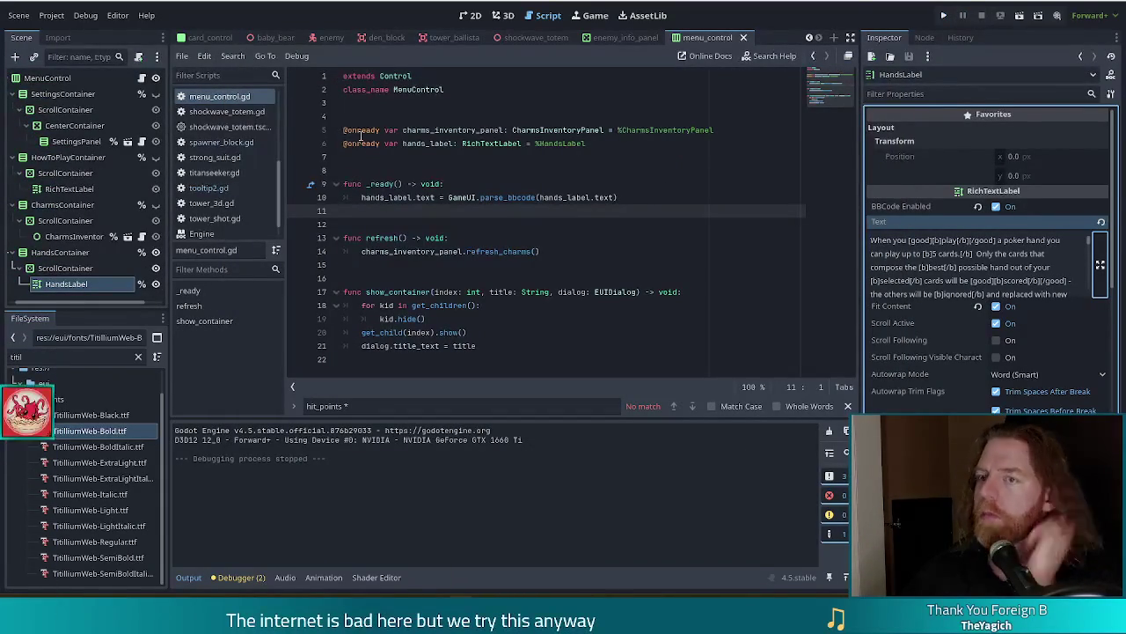
# - Open game.gd at the scored_suits dictionary and place the caret after its closing brace
pyautogui.scroll(3, 225, 179)
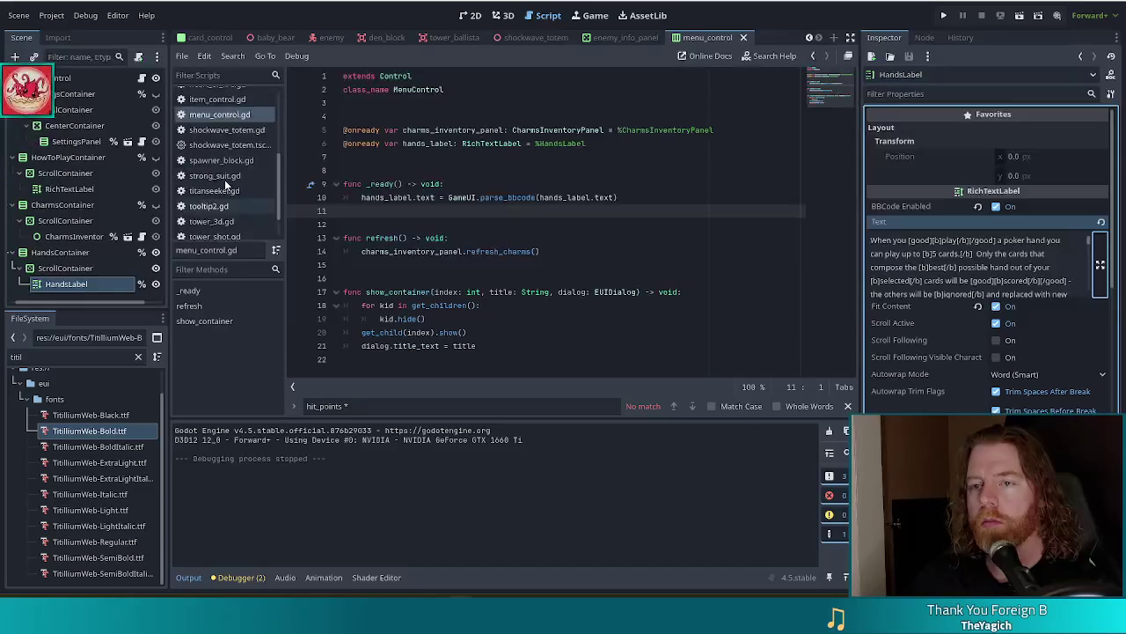
pyautogui.scroll(2, 236, 183)
pyautogui.click(224, 135)
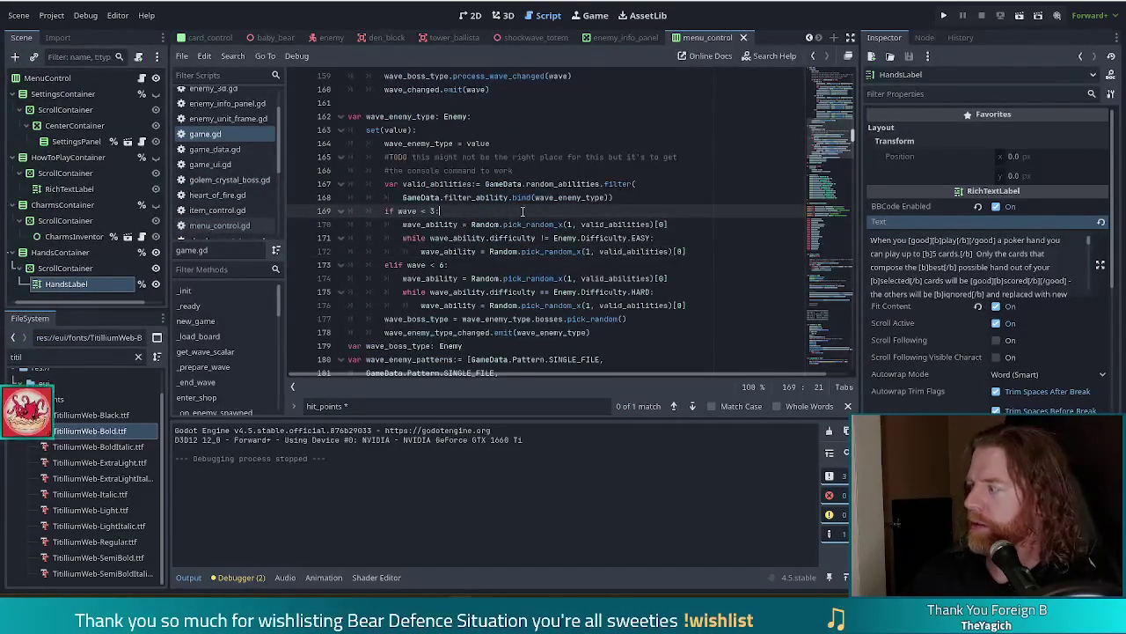
pyautogui.click(841, 83)
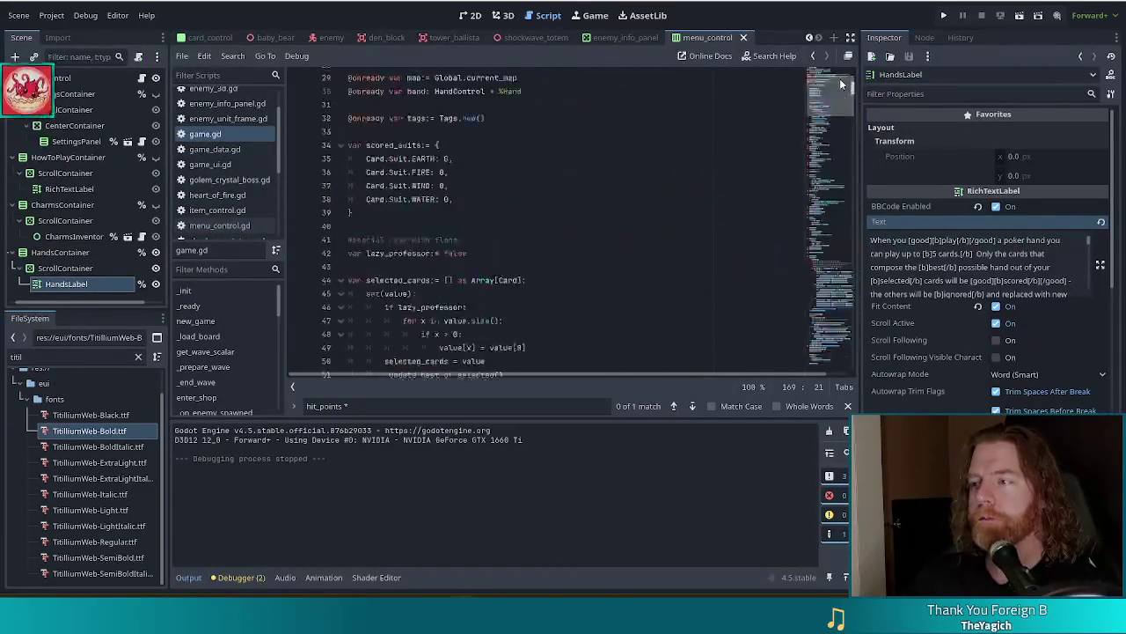
pyautogui.scroll(10, 840, 84)
pyautogui.click(669, 157)
pyautogui.scroll(-8, 597, 216)
pyautogui.scroll(-6, 596, 217)
pyautogui.scroll(5, 577, 205)
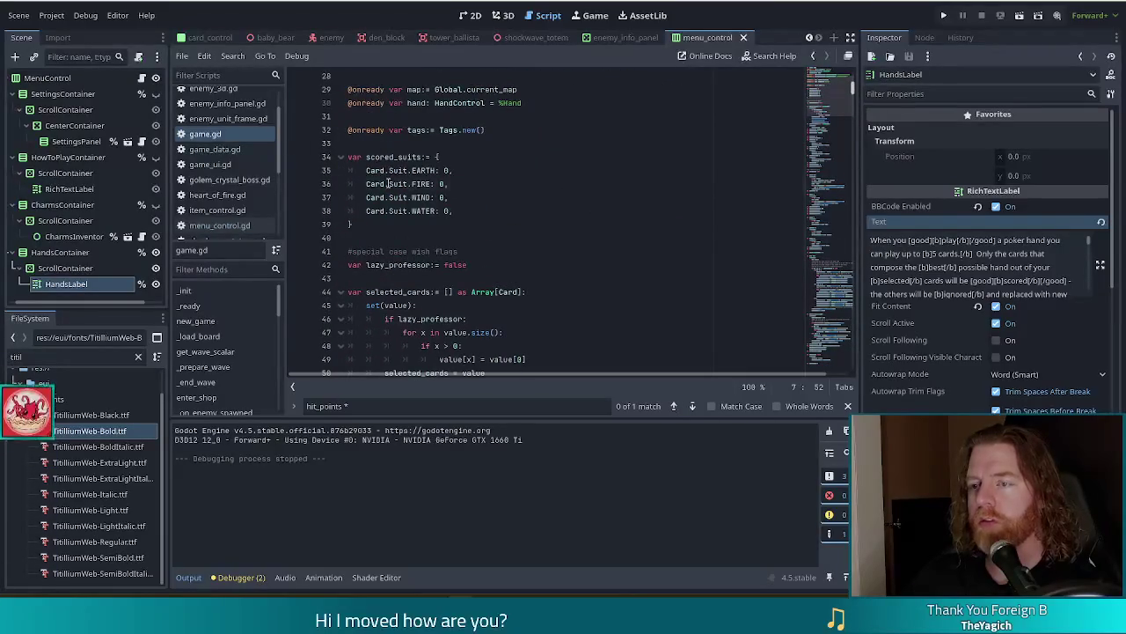
pyautogui.moveTo(354, 225); pyautogui.dragTo(456, 170)
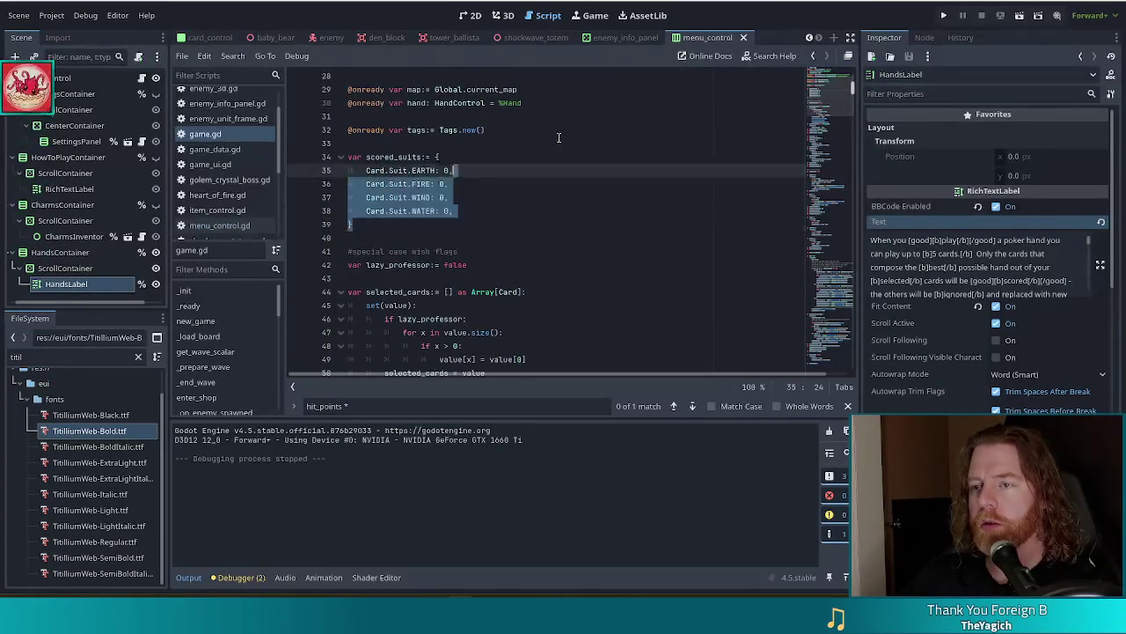
pyautogui.click(461, 223)
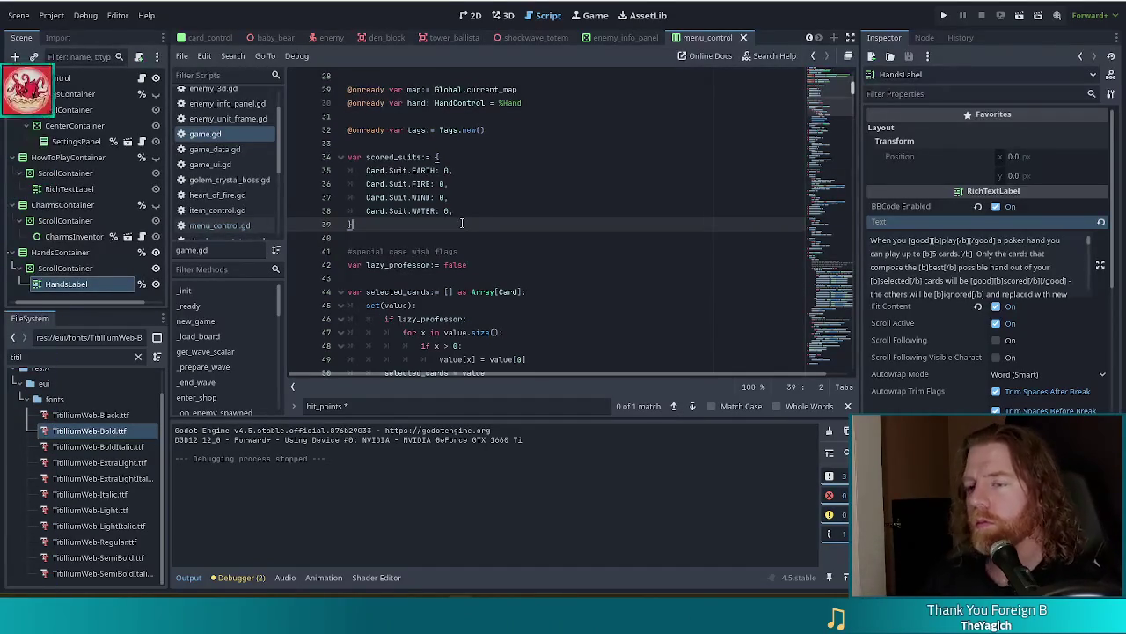
# - Add 'var scored_hands:= {' on a new line below scored_suits and open its block
pyautogui.press('Return')
pyautogui.press('Return')
pyautogui.write('var scored')
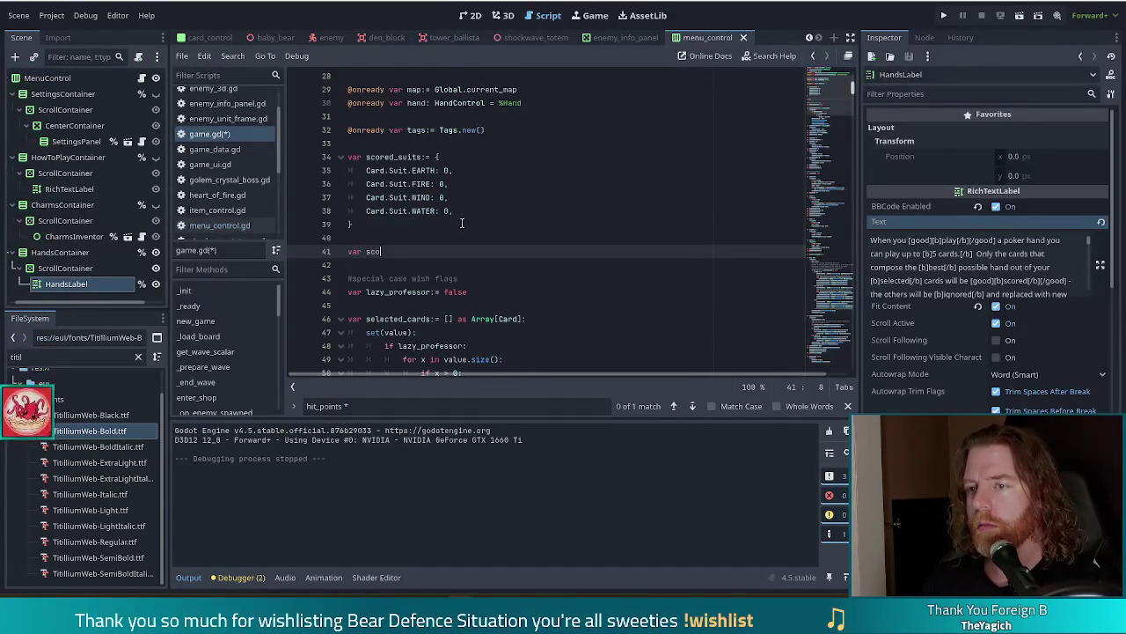
pyautogui.write('_hands')
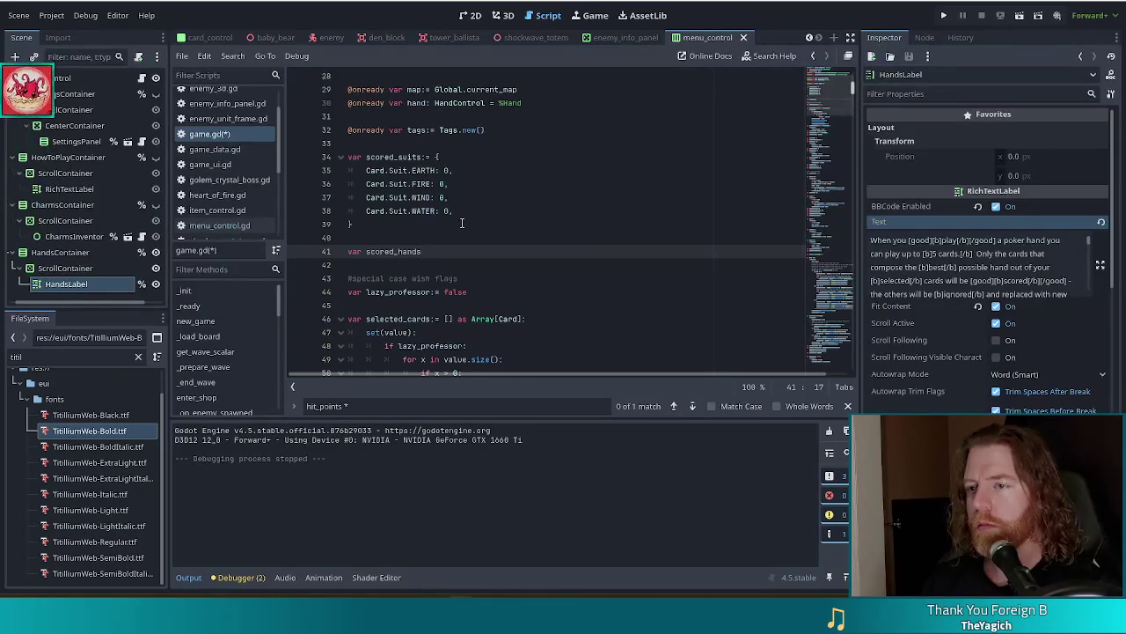
pyautogui.write(':= {')
pyautogui.press('Return')
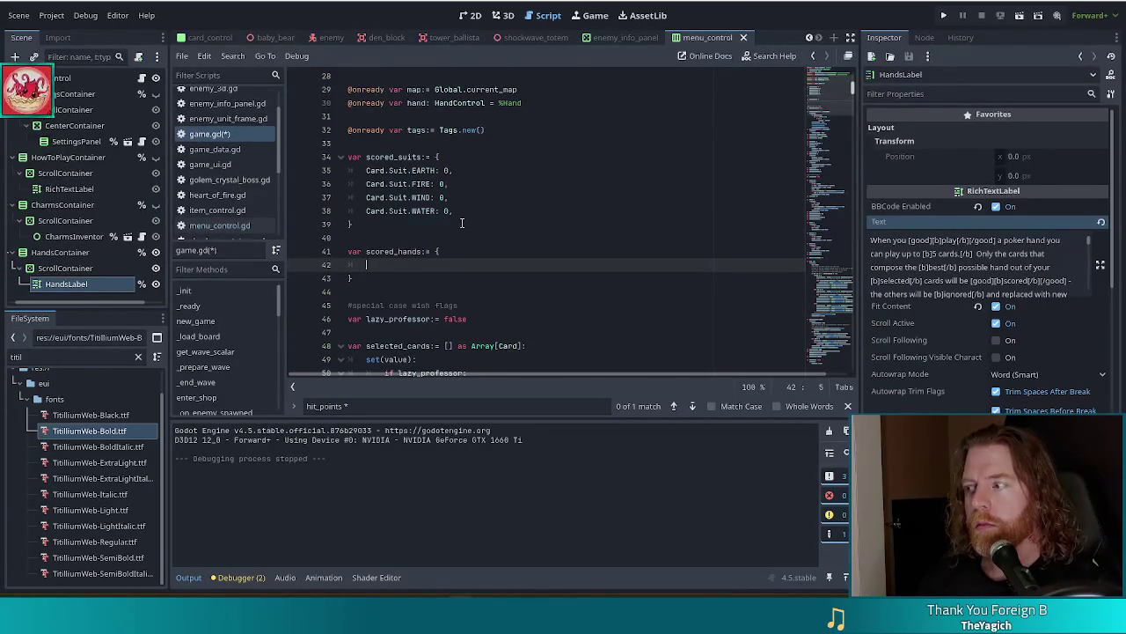
# - Enter Global.Hand.HIGH_CARD:0, in scored_hands and duplicate it into nine entries
pyautogui.write('Hand.')
pyautogui.press('BackSpace')
pyautogui.press('BackSpace')
pyautogui.press('BackSpace')
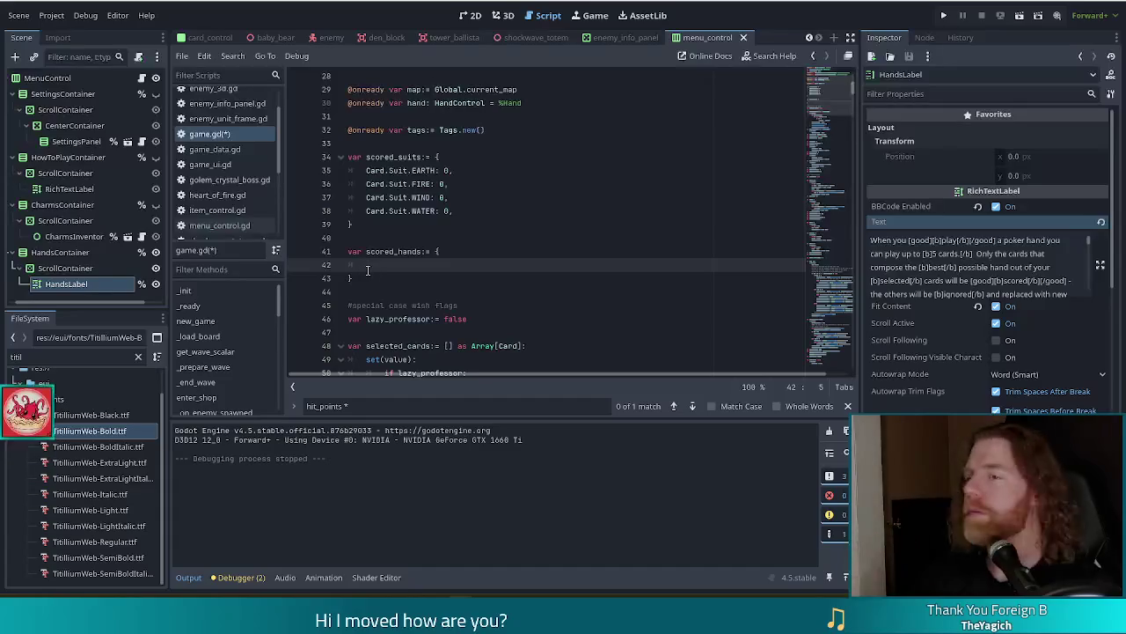
pyautogui.write('dlobal.')
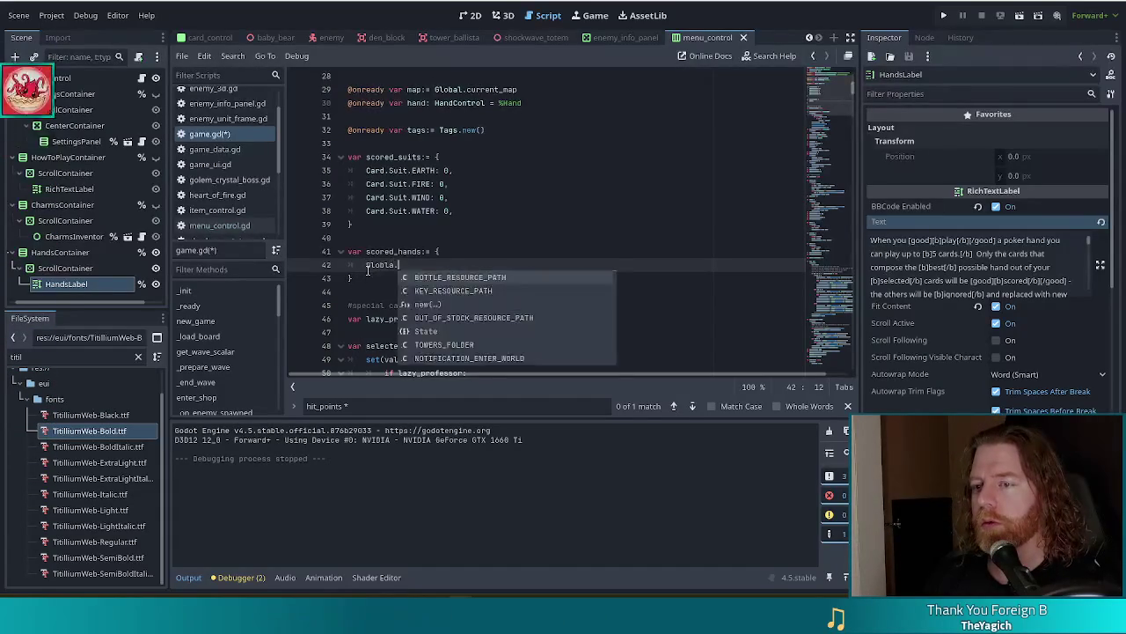
pyautogui.write('Hand')
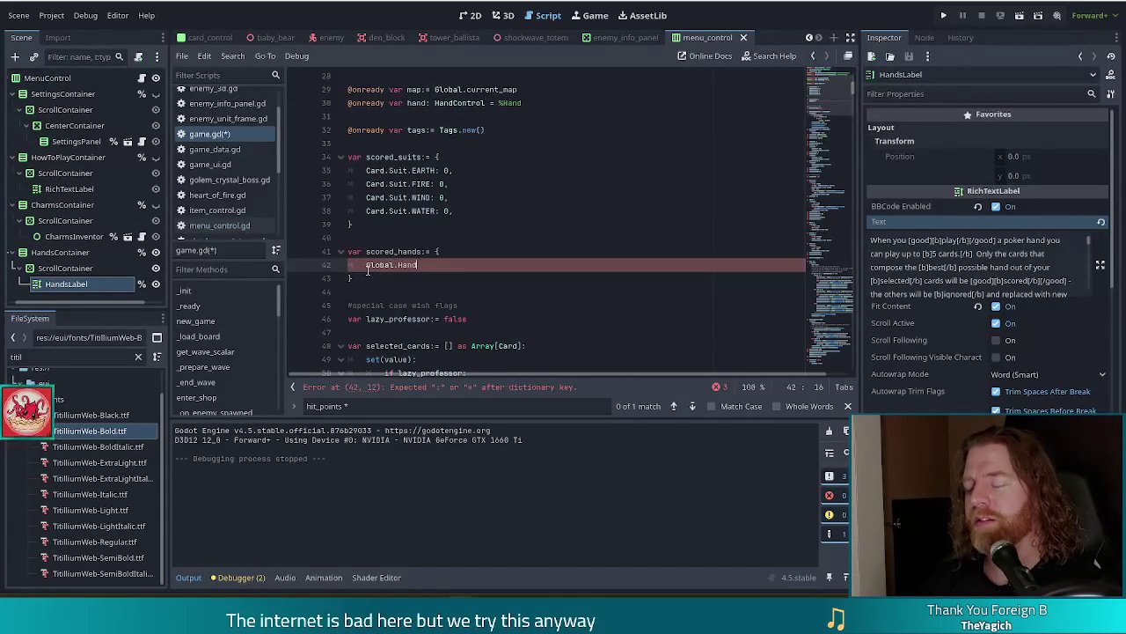
pyautogui.write('.')
pyautogui.write('H')
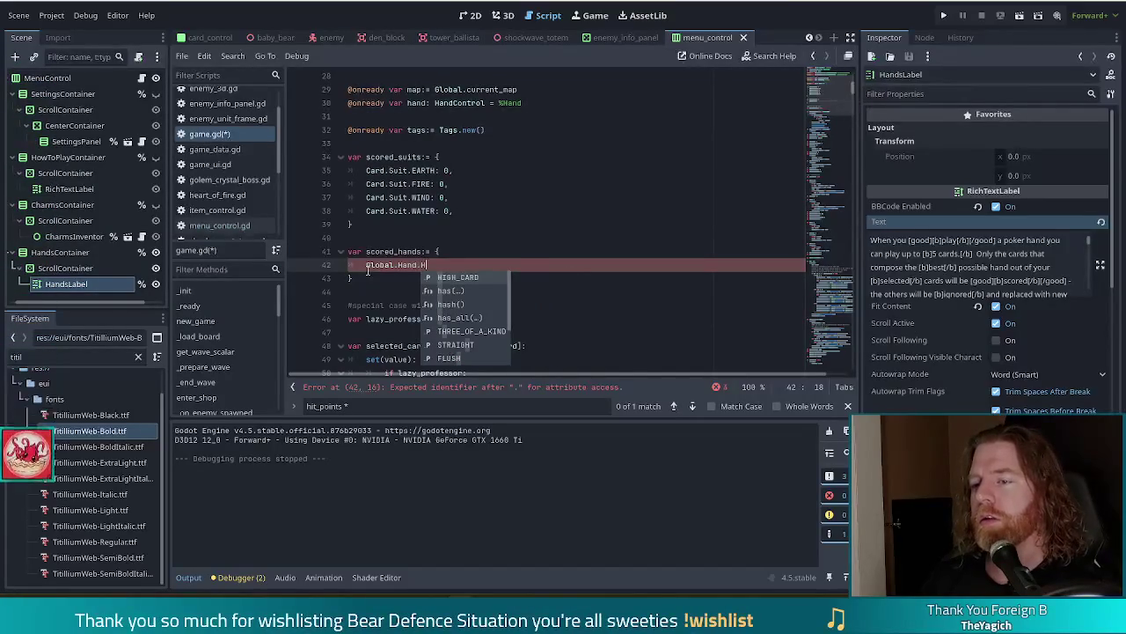
pyautogui.write('IGH_CARD:')
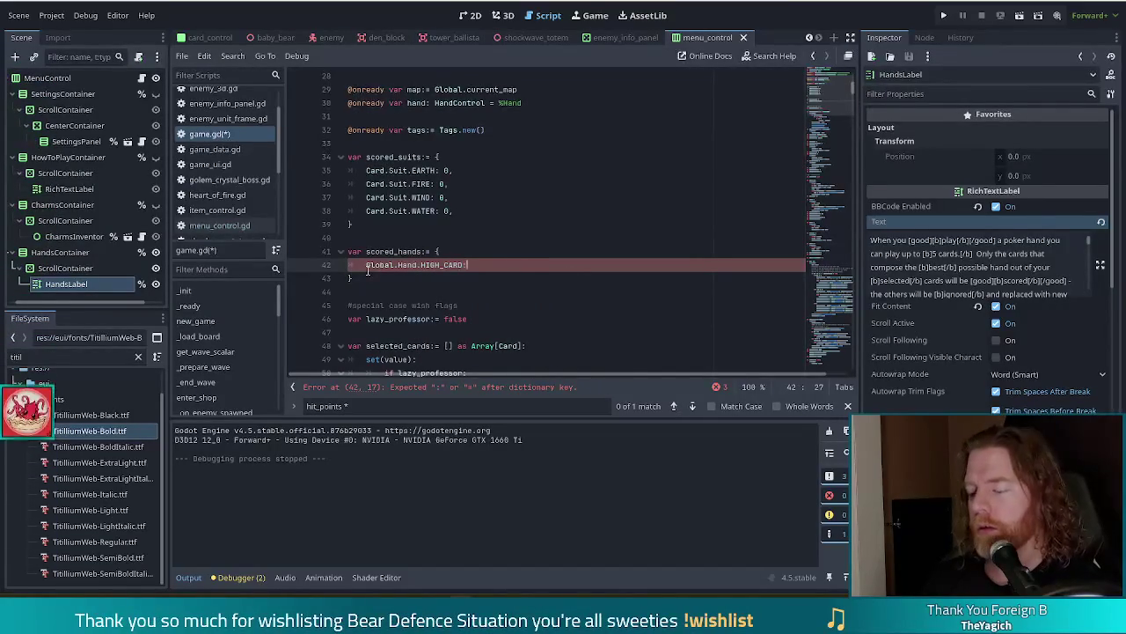
pyautogui.write('0,')
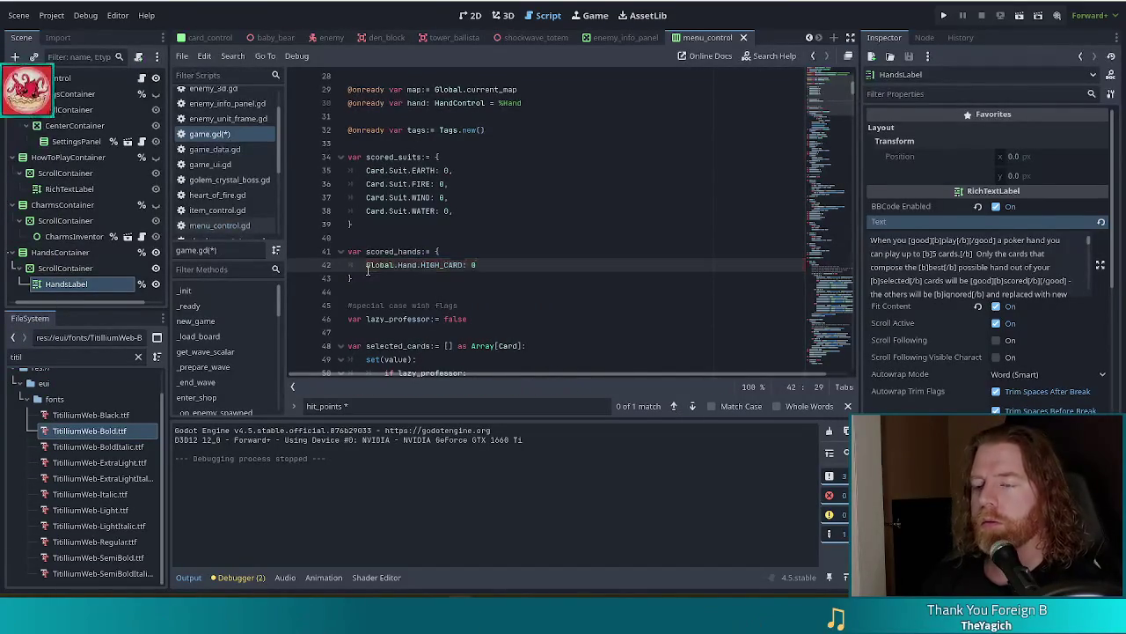
pyautogui.hotkey('ctrl', 'shift', 'd')
pyautogui.hotkey('ctrl', 'shift', 'd')
pyautogui.hotkey('ctrl', 'shift', 'd')
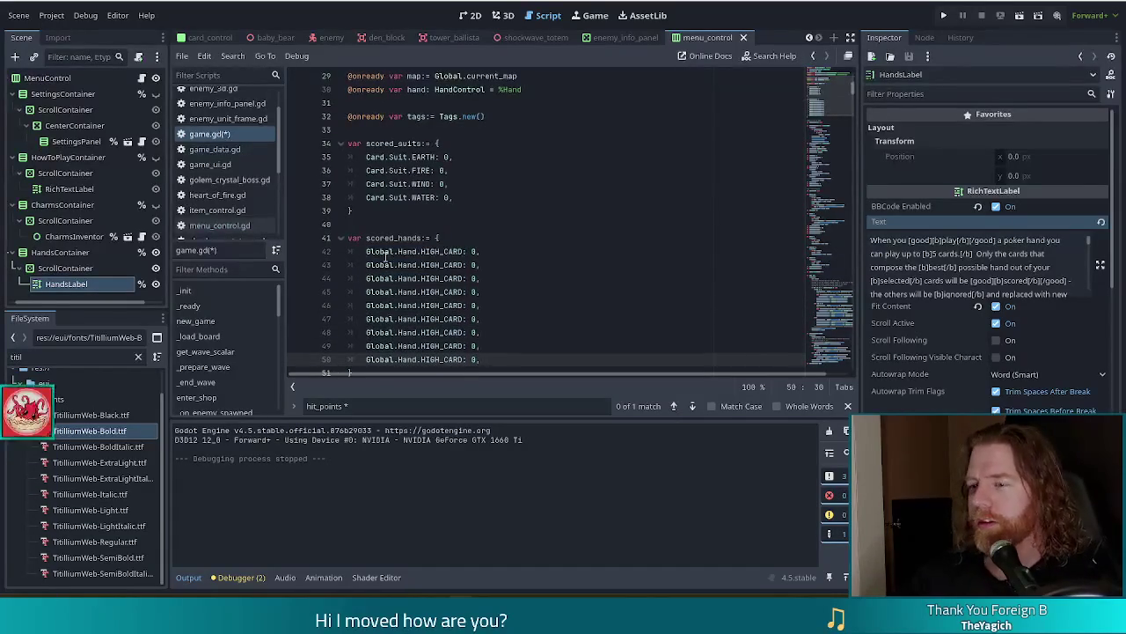
pyautogui.hotkey('ctrl', 'shift', 'd')
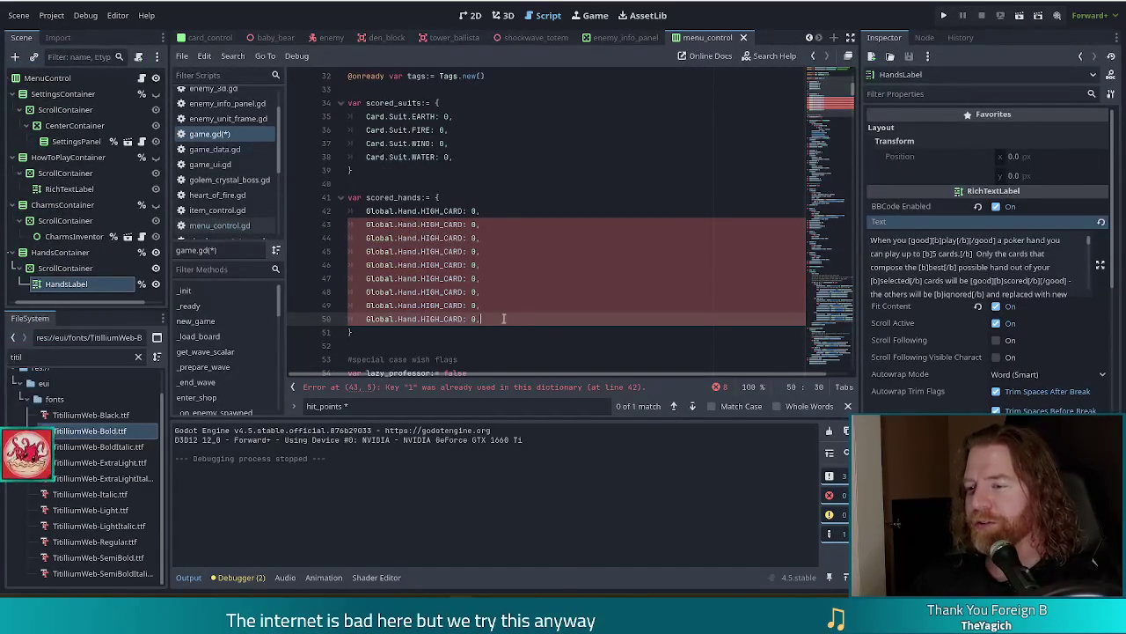
# - Add one more entry and rename the first placeholders to PAIR, TWO_PAIR and THREE_OF_A_KIND
pyautogui.moveTo(503, 319); pyautogui.dragTo(507, 306)
pyautogui.hotkey('ctrl', 'c')
pyautogui.hotkey('ctrl', 'v')
pyautogui.hotkey('ctrl', 'v')
pyautogui.hotkey('ctrl', 'v')
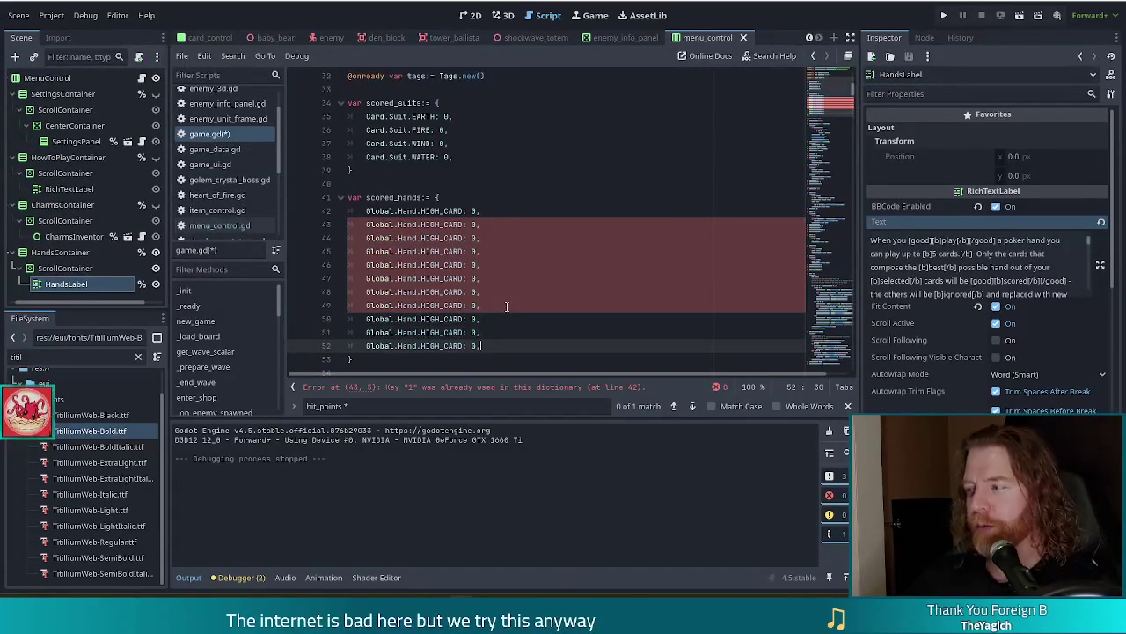
pyautogui.doubleClick(440, 224)
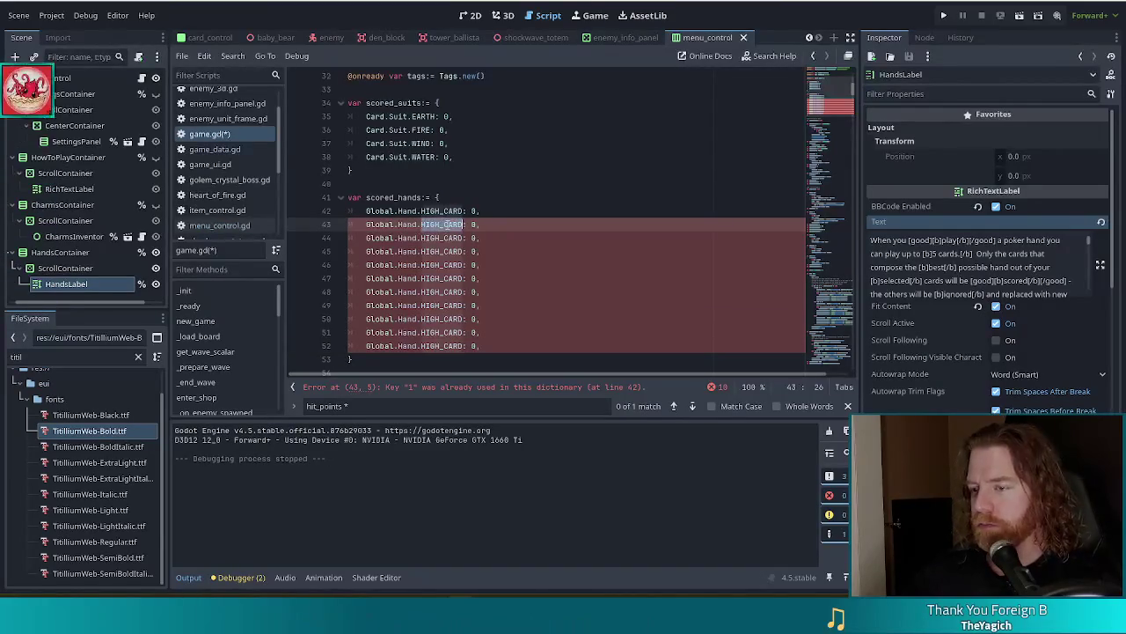
pyautogui.write('PAIR')
pyautogui.press('Escape')
pyautogui.press('Down')
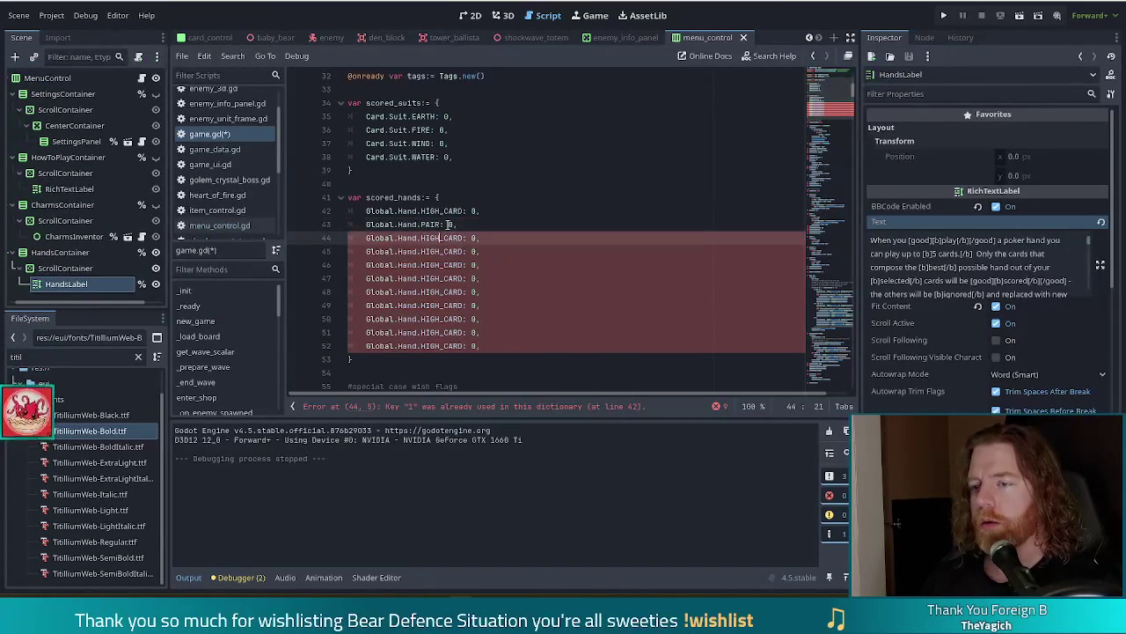
pyautogui.write('TWO')
pyautogui.press('Return')
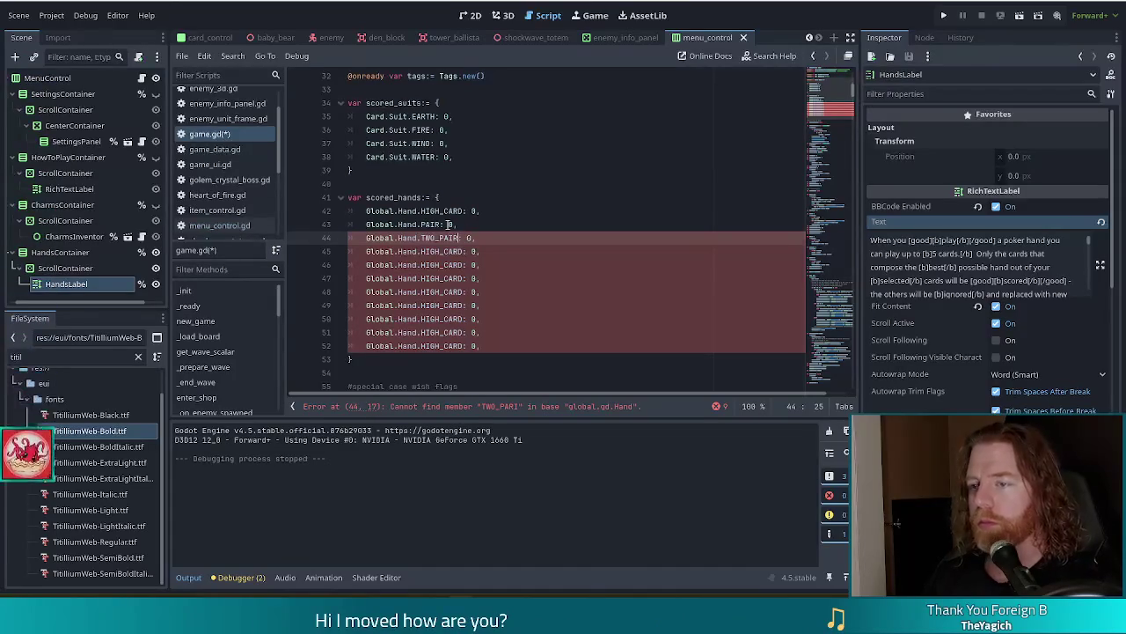
pyautogui.press('Down')
pyautogui.hotkey('ctrl', 'shift', 'Left')
pyautogui.write('HREE_')
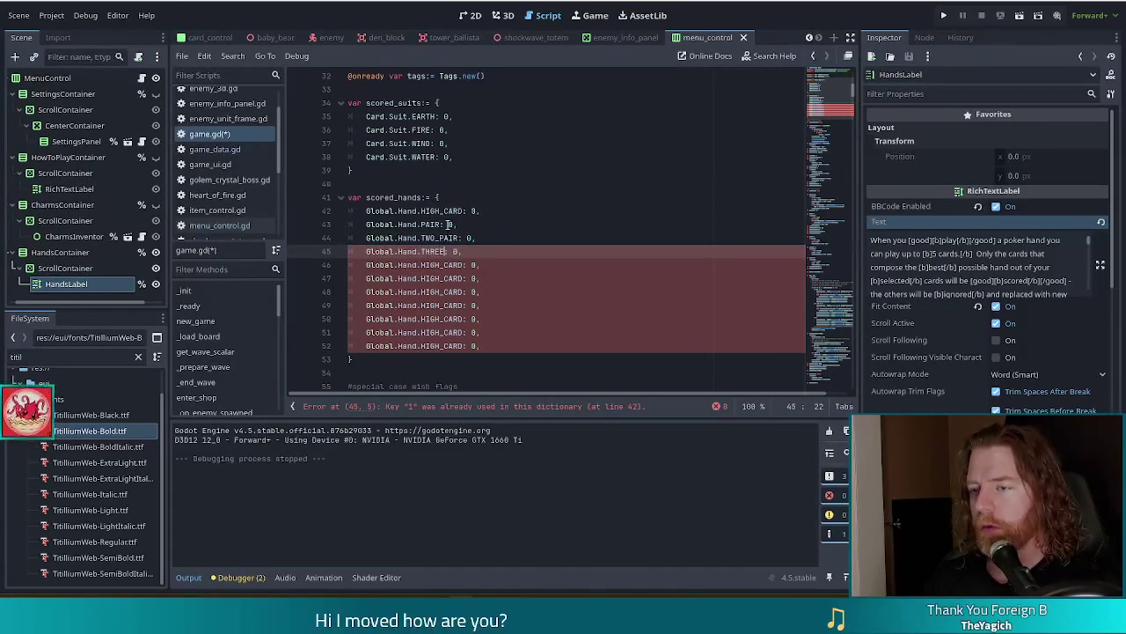
pyautogui.write('OF_A_KIND')
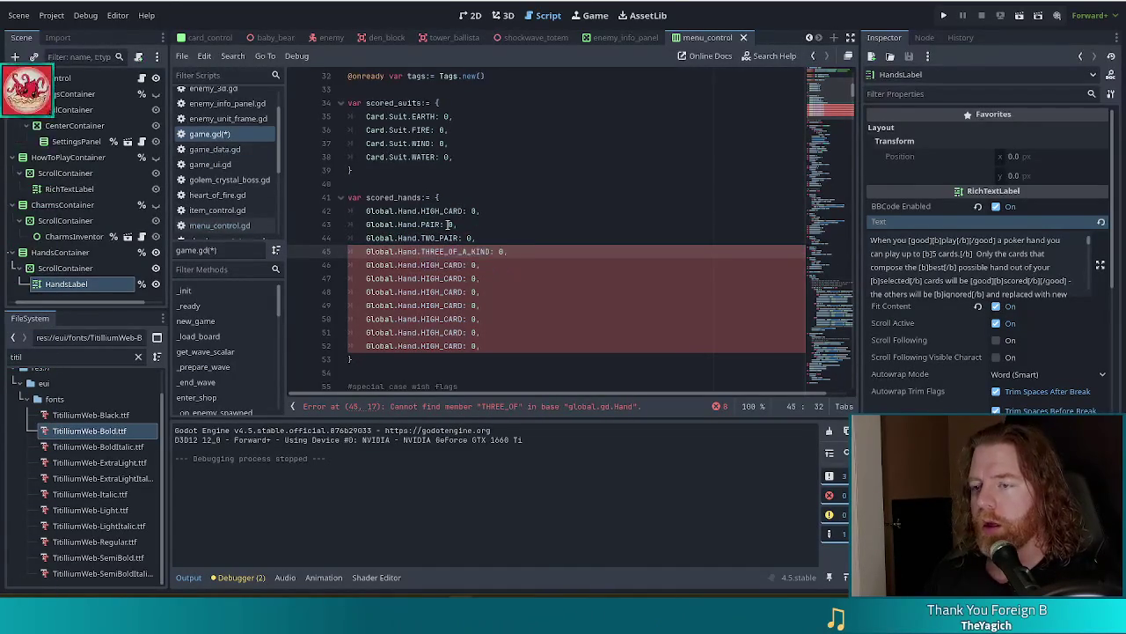
pyautogui.press('Down')
# - Rename the next entries to STRAIGHT, FLUSH, FULL_HOUSE and FOUR_OF_A_KIND
pyautogui.hotkey('ctrl', 'Left')
pyautogui.hotkey('ctrl', 'shift', 'Left')
pyautogui.hotkey('ctrl', 'shift', 'Left')
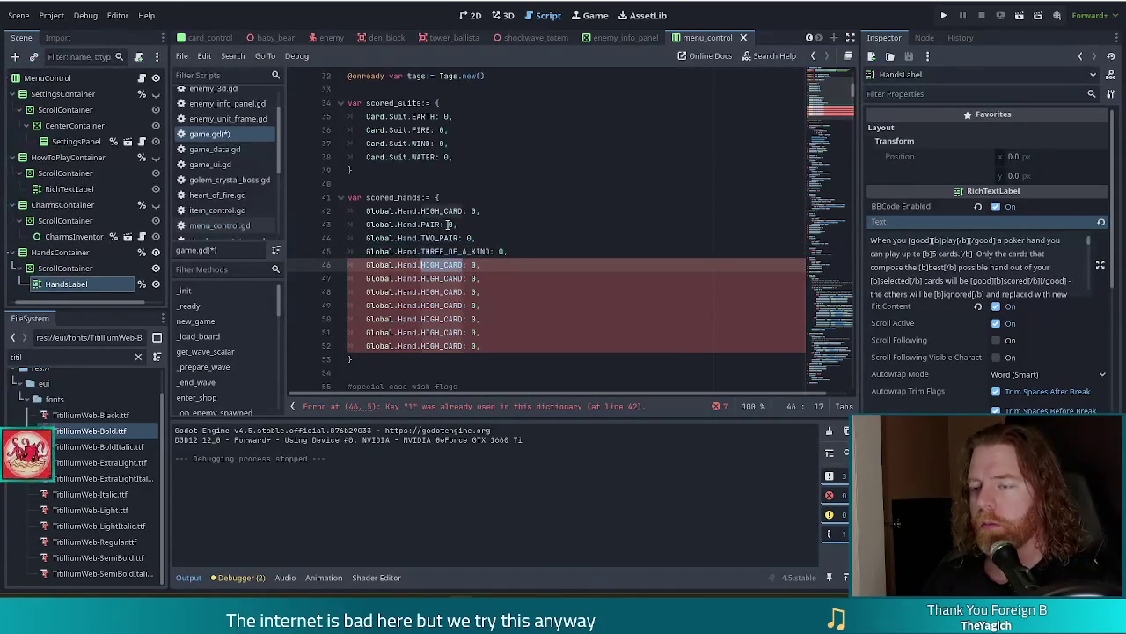
pyautogui.write('STRA')
pyautogui.press('Return')
pyautogui.press('Down')
pyautogui.hotkey('ctrl', 'shift', 'Left')
pyautogui.write('FLu')
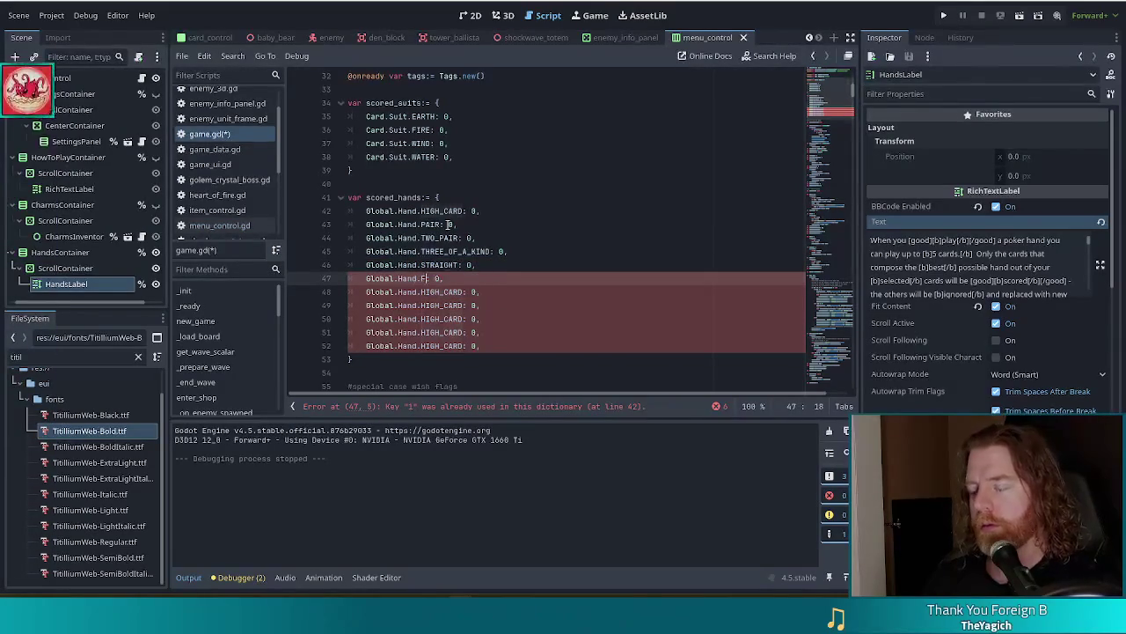
pyautogui.press('Return')
pyautogui.press('Down')
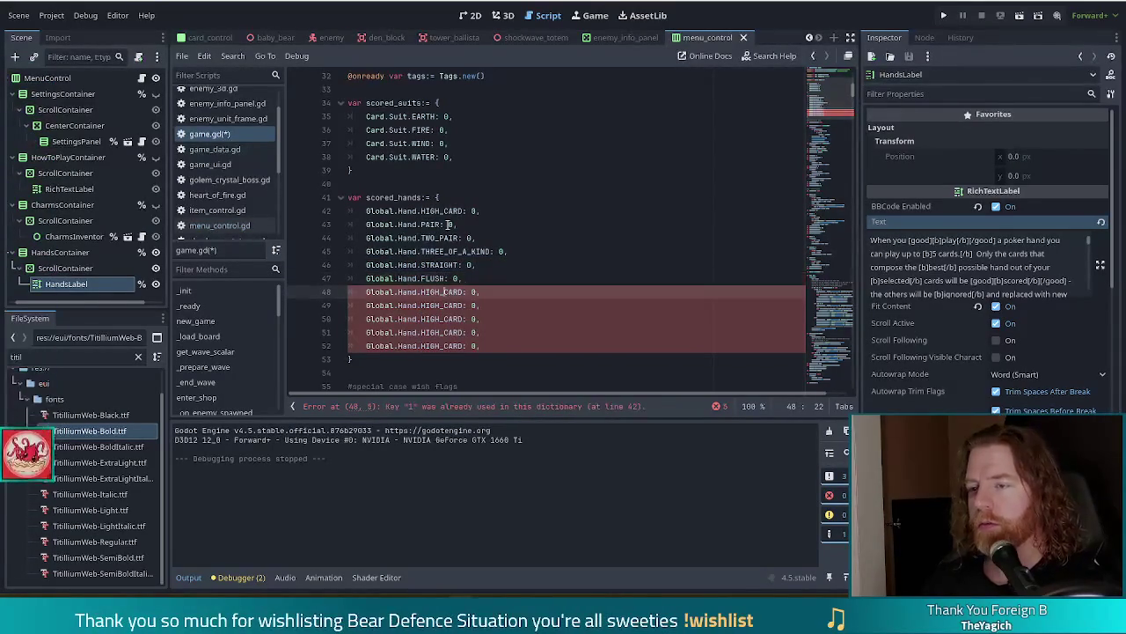
pyautogui.hotkey('ctrl', 'shift', 'Left')
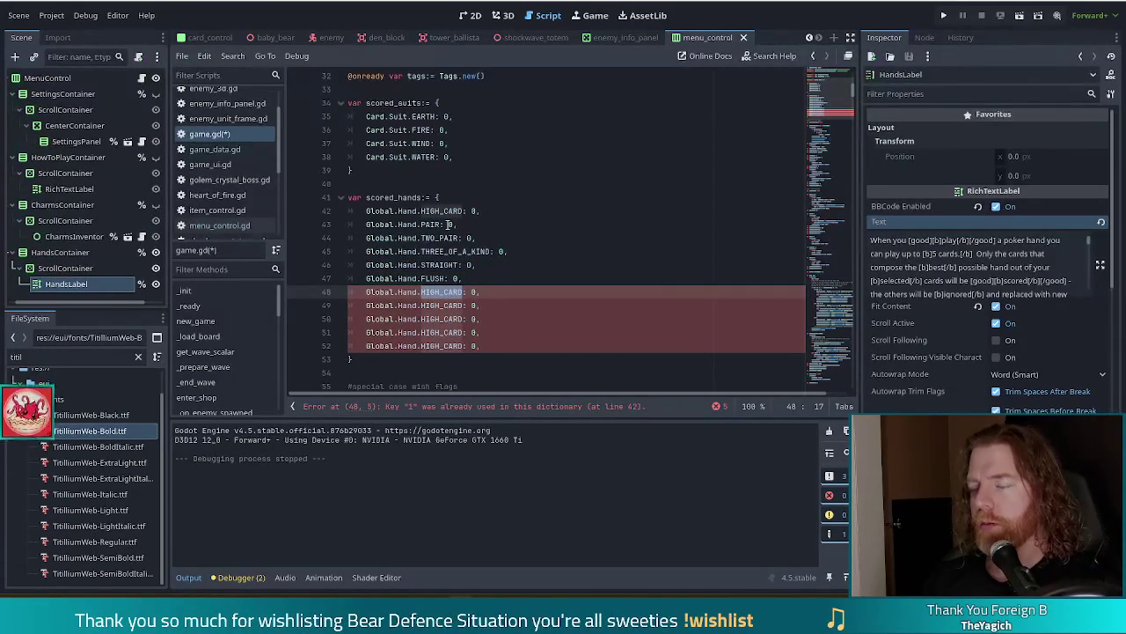
pyautogui.write('Full')
pyautogui.press('Return')
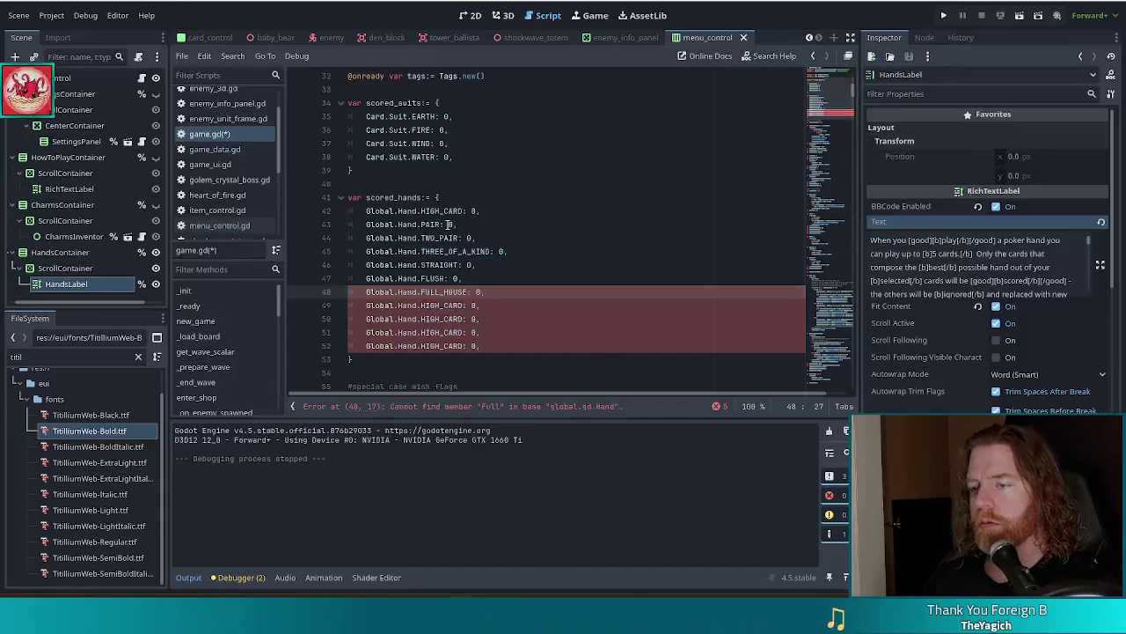
pyautogui.press('Down')
pyautogui.hotkey('ctrl', 'shift', 'Left')
pyautogui.write('Four')
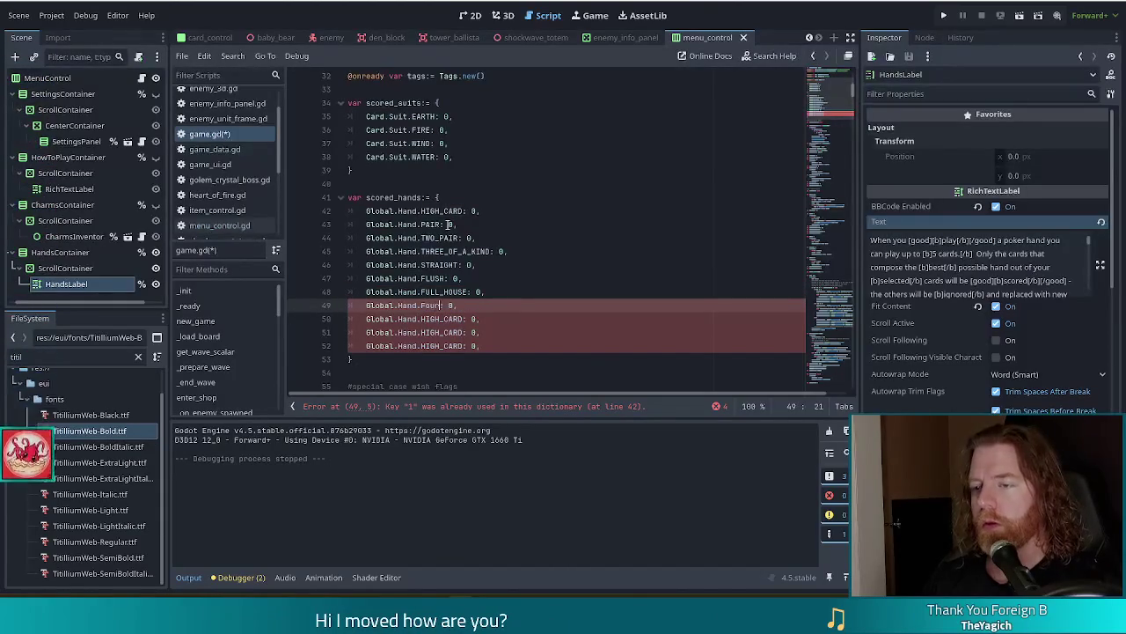
pyautogui.press('Down')
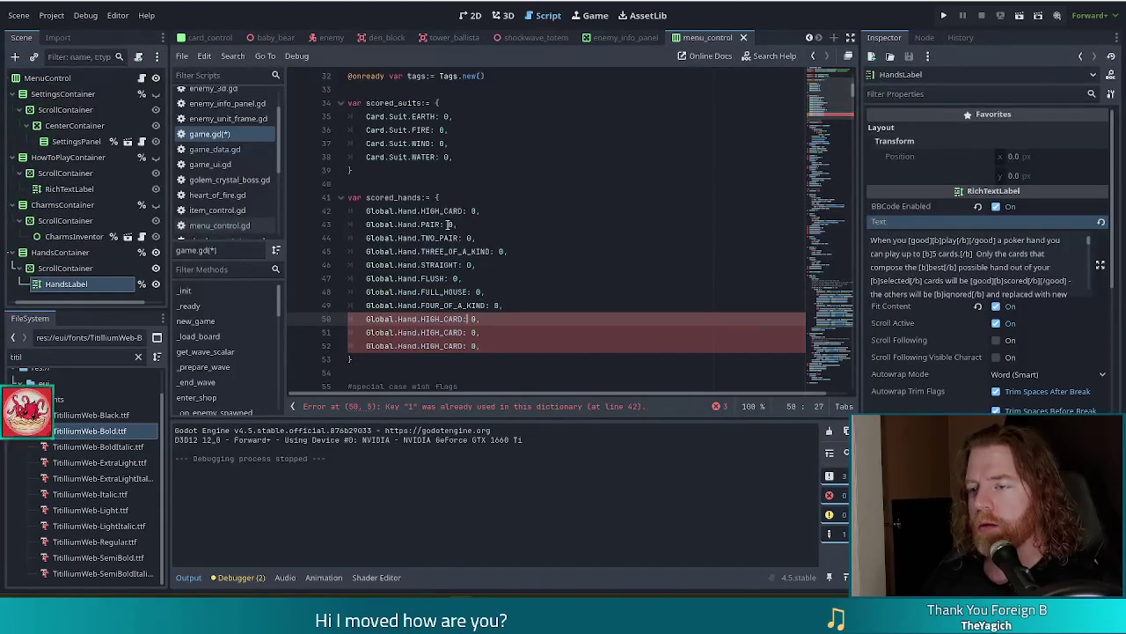
# - Rename the last entries to STRAIGHT_FLUSH, ROYAL_FLUSH and FLUSH_OF_A_KIND, and save
pyautogui.hotkey('ctrl', 'shift', 'Left')
pyautogui.write('STrai')
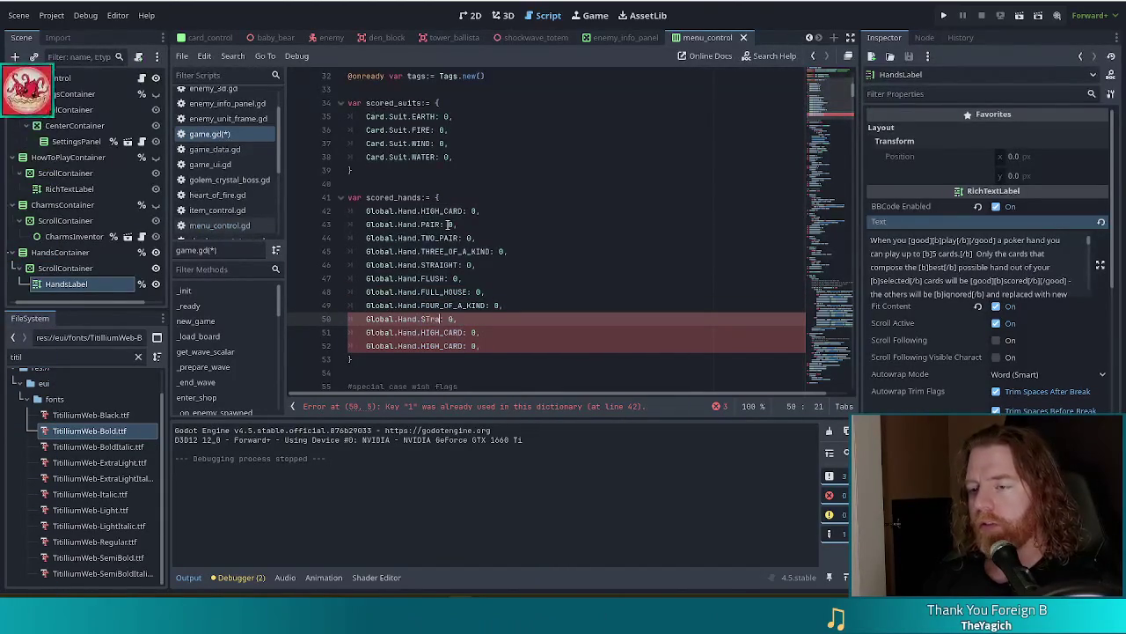
pyautogui.press('Down')
pyautogui.press('Return')
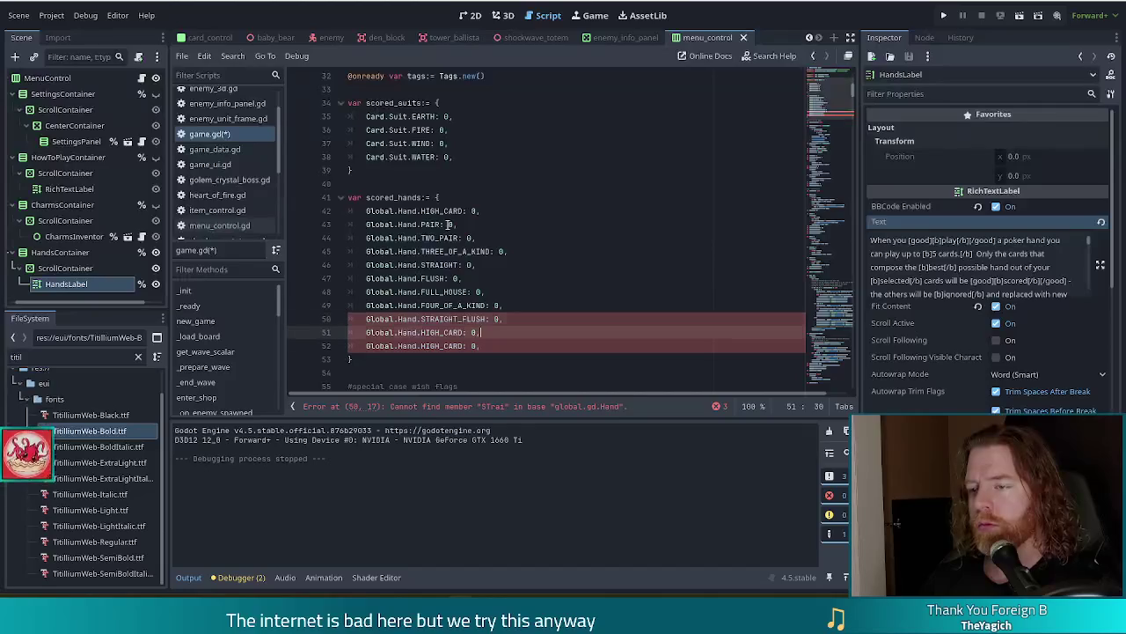
pyautogui.press('Down')
pyautogui.hotkey('ctrl', 'shift', 'Left')
pyautogui.write('ROya')
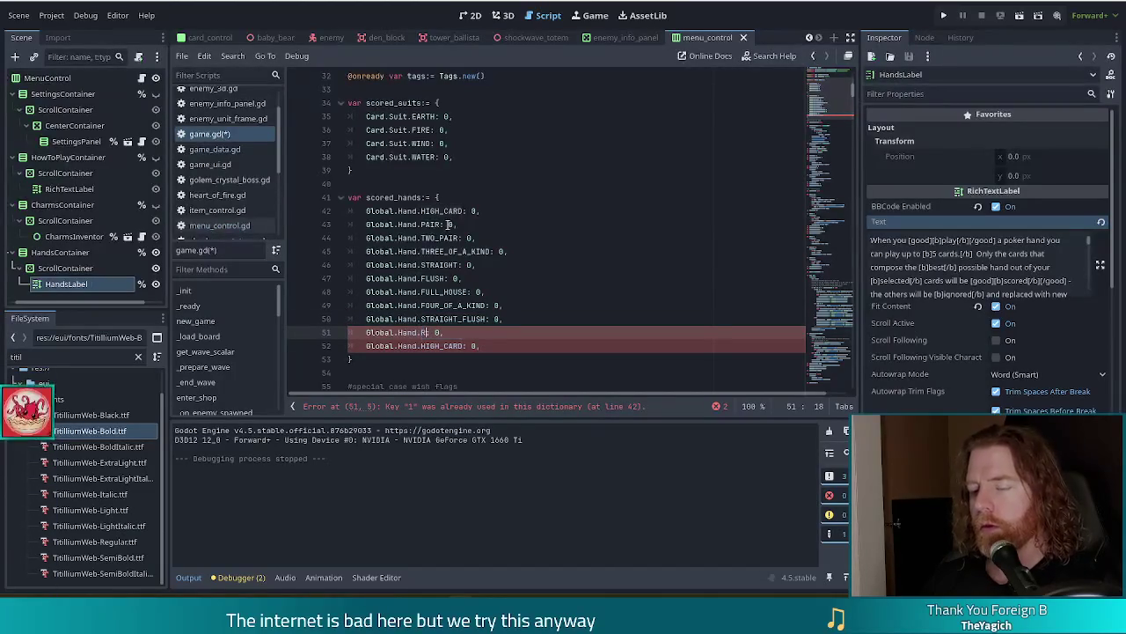
pyautogui.press('Return')
pyautogui.press('Down')
pyautogui.hotkey('ctrl', 'shift', 'Left')
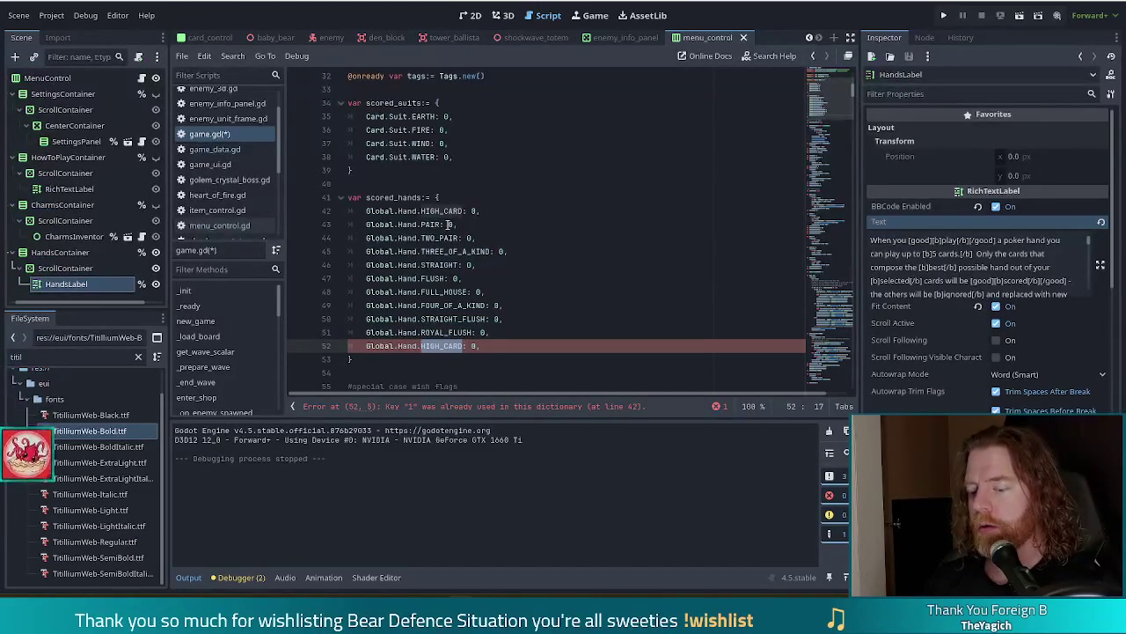
pyautogui.write('FLush')
pyautogui.press('Return')
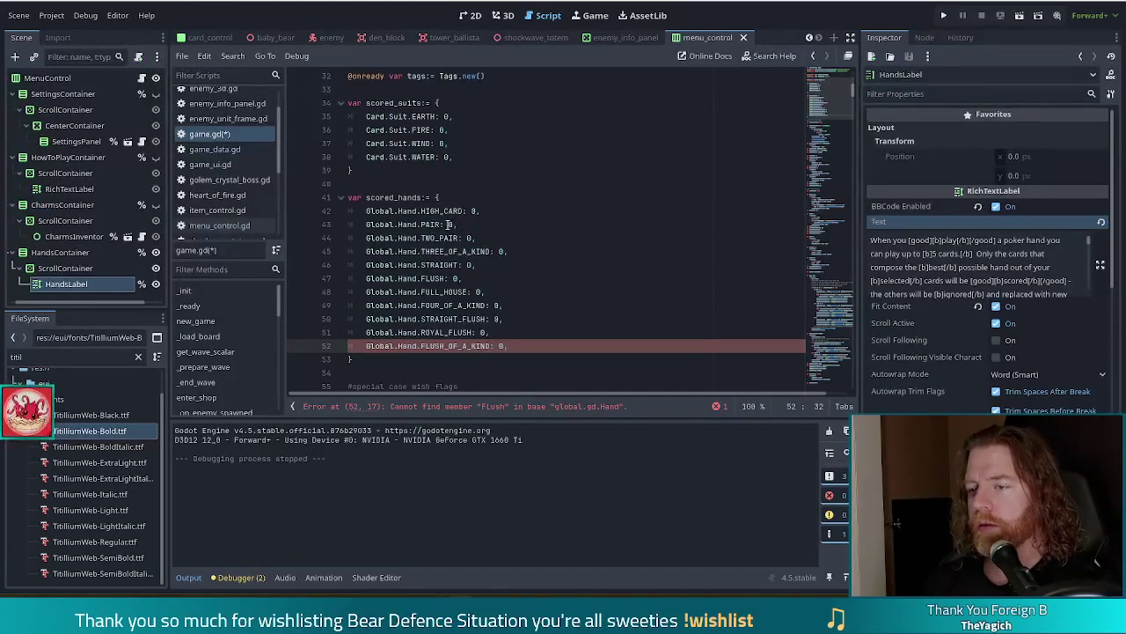
pyautogui.hotkey('ctrl', 's')
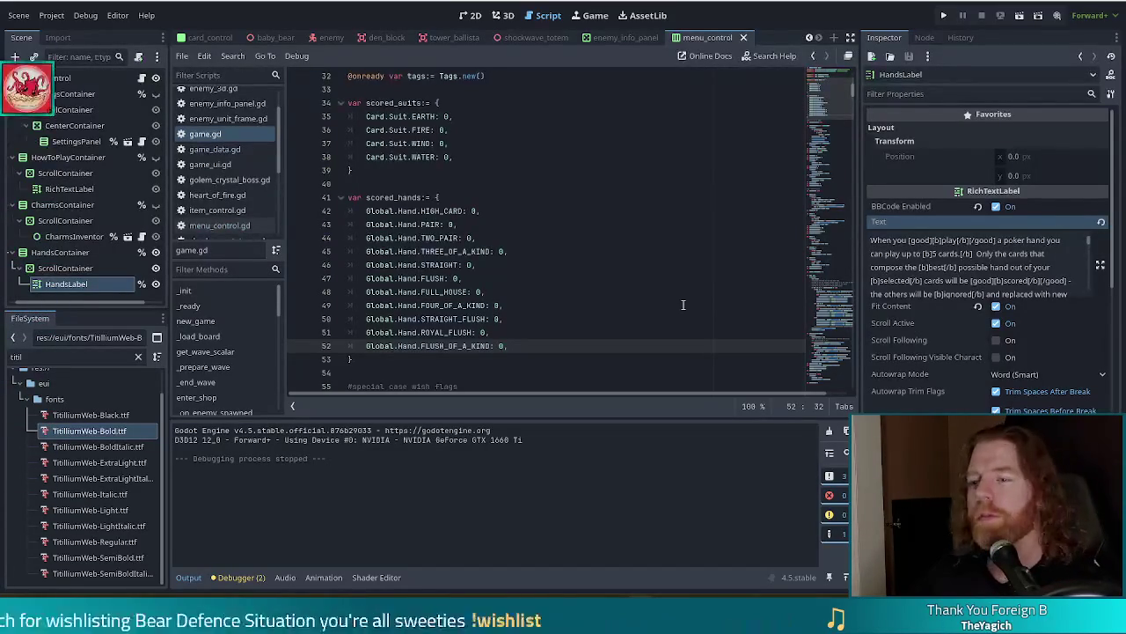
# - Ctrl+click Hand in Global.Hand to view the Hand enum definition in global.gd
pyautogui.click(407, 211)
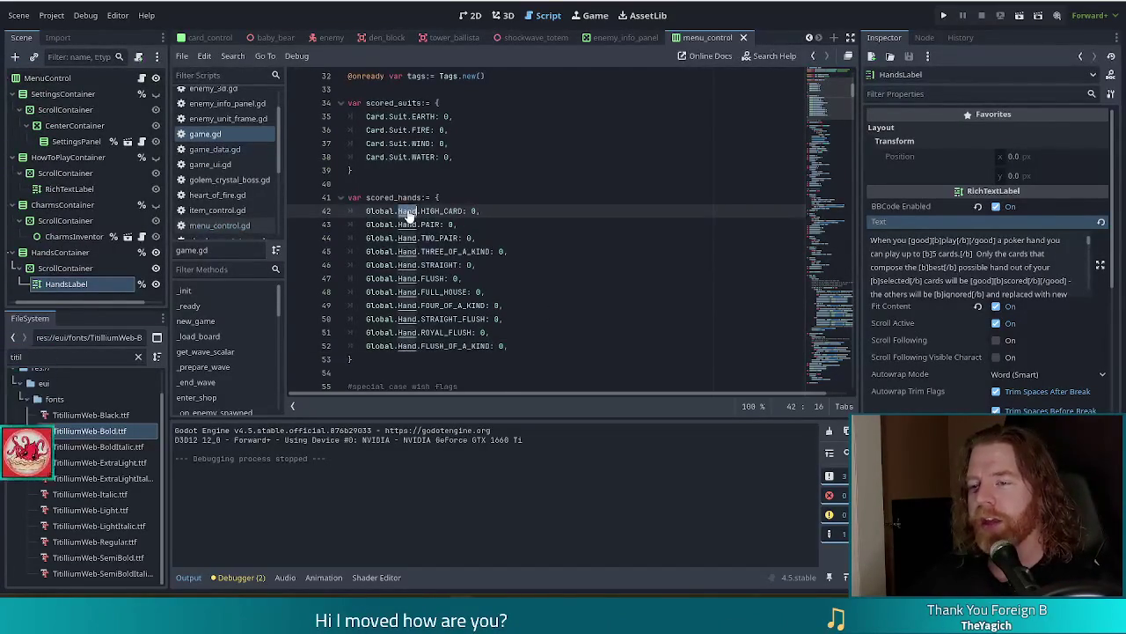
pyautogui.keyDown('ctrl'); pyautogui.click(407, 226); pyautogui.keyUp('ctrl')
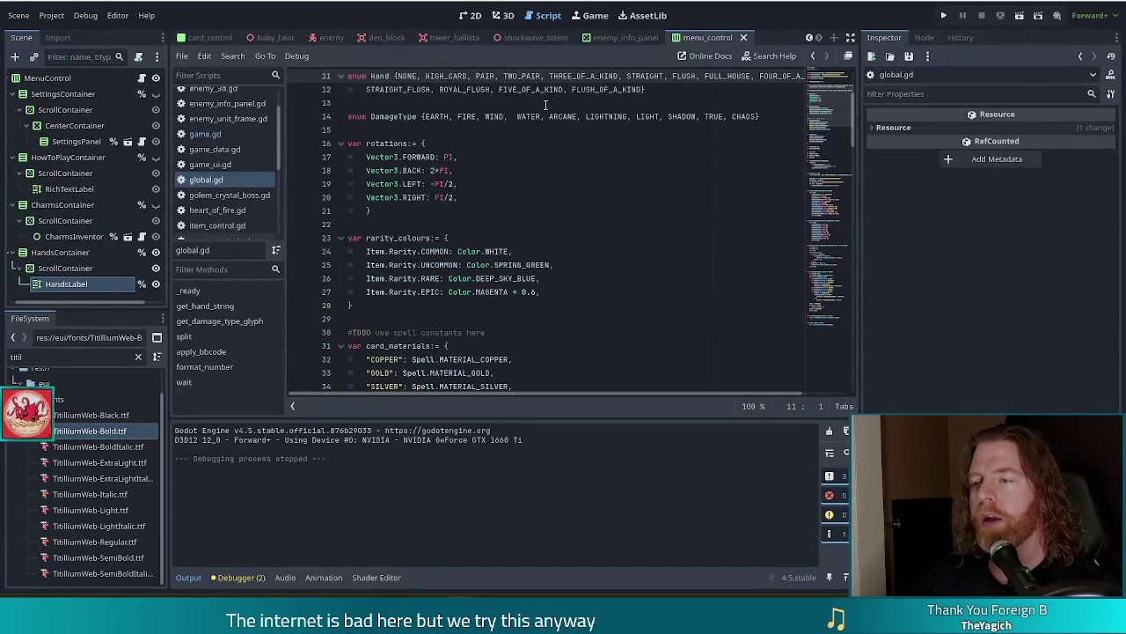
# - In game.gd, duplicate the ROYAL_FLUSH line as FIVE_OF_A_KIND: 0 and save
pyautogui.scroll(3, 546, 105)
pyautogui.hotkey('alt', 'Left')
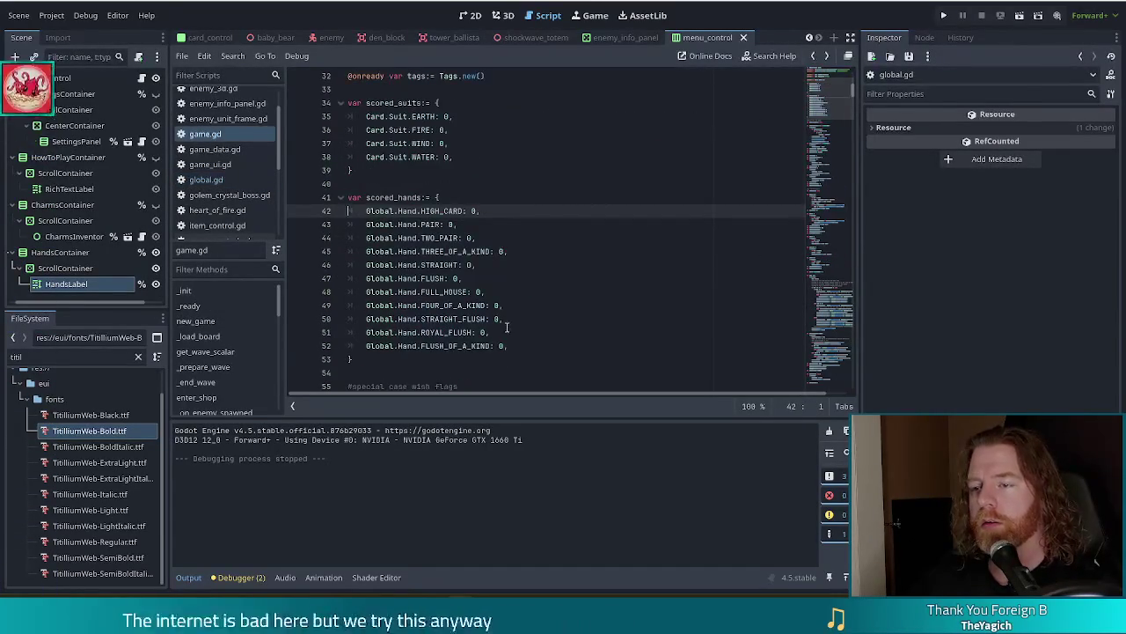
pyautogui.click(506, 330)
pyautogui.hotkey('ctrl', 'shift', 'd')
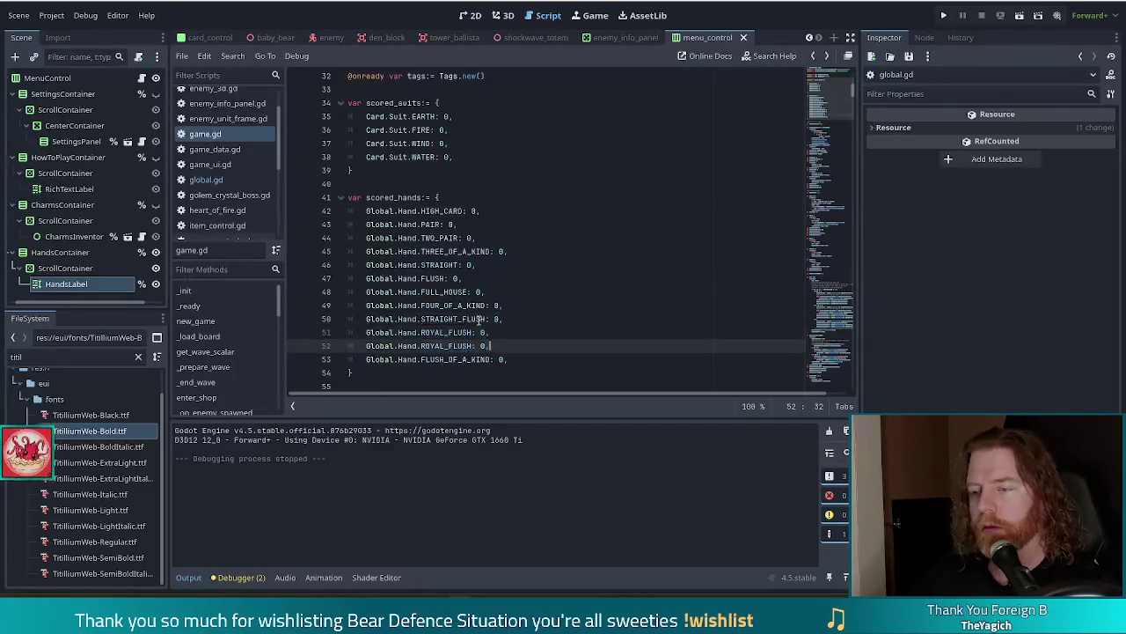
pyautogui.doubleClick(450, 345)
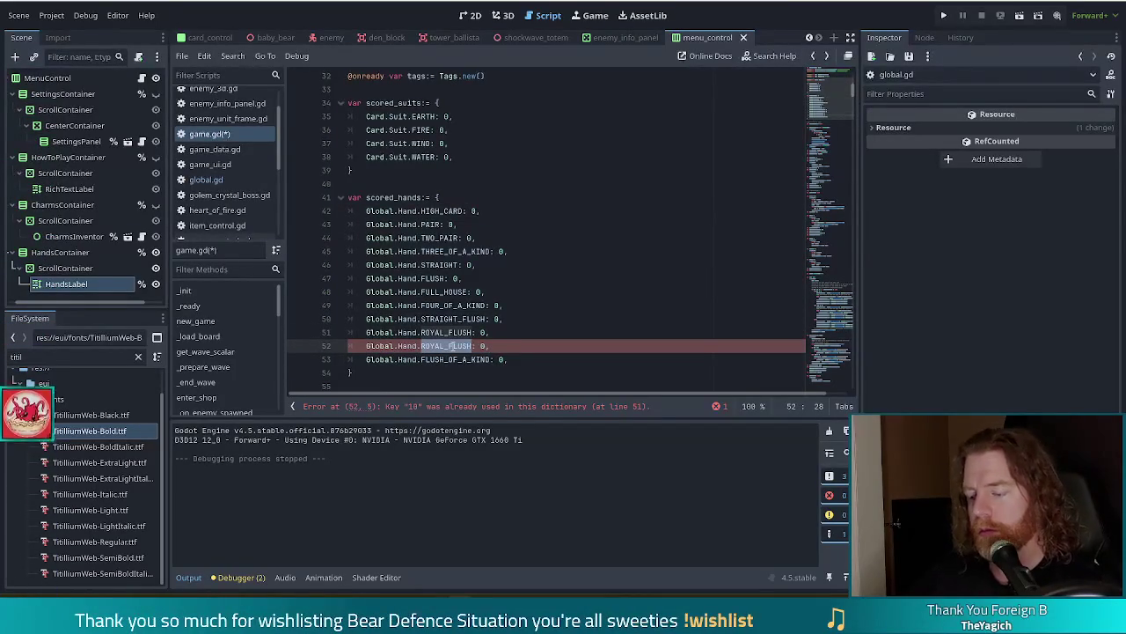
pyautogui.write('five')
pyautogui.press('Return')
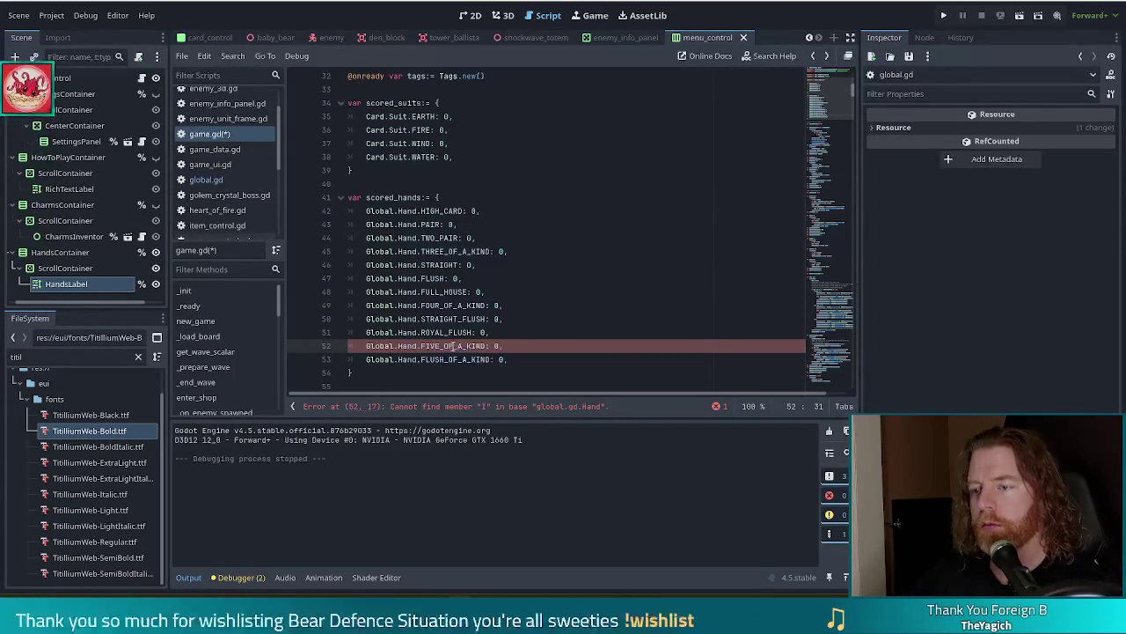
pyautogui.hotkey('ctrl', 's')
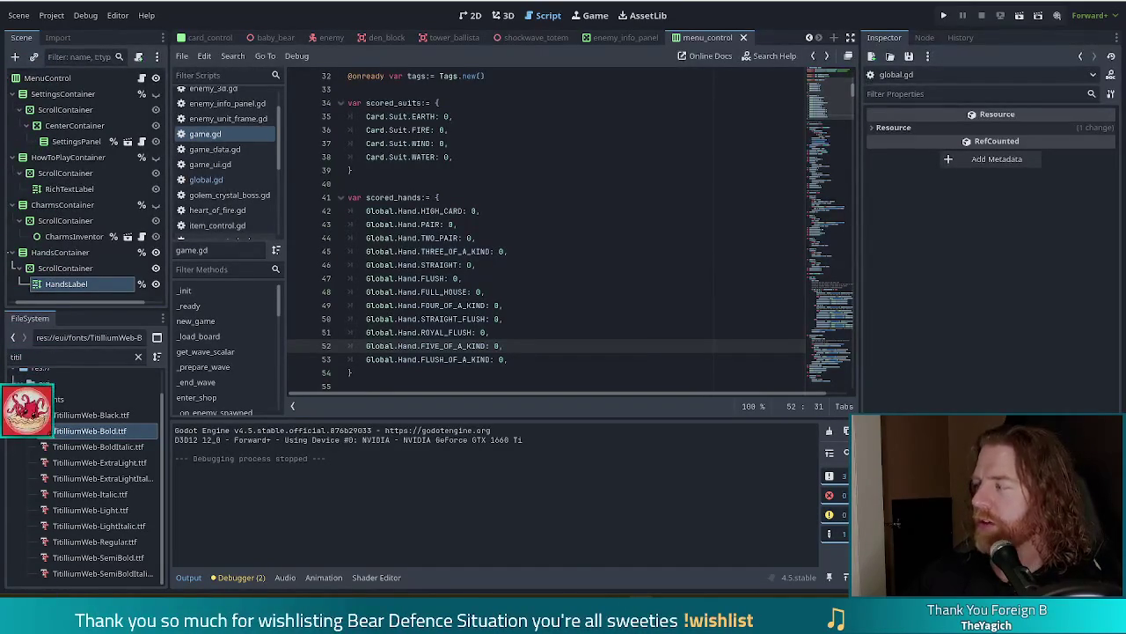
pyautogui.click(491, 359)
pyautogui.hotkey('ctrl', 's')
pyautogui.click(695, 237)
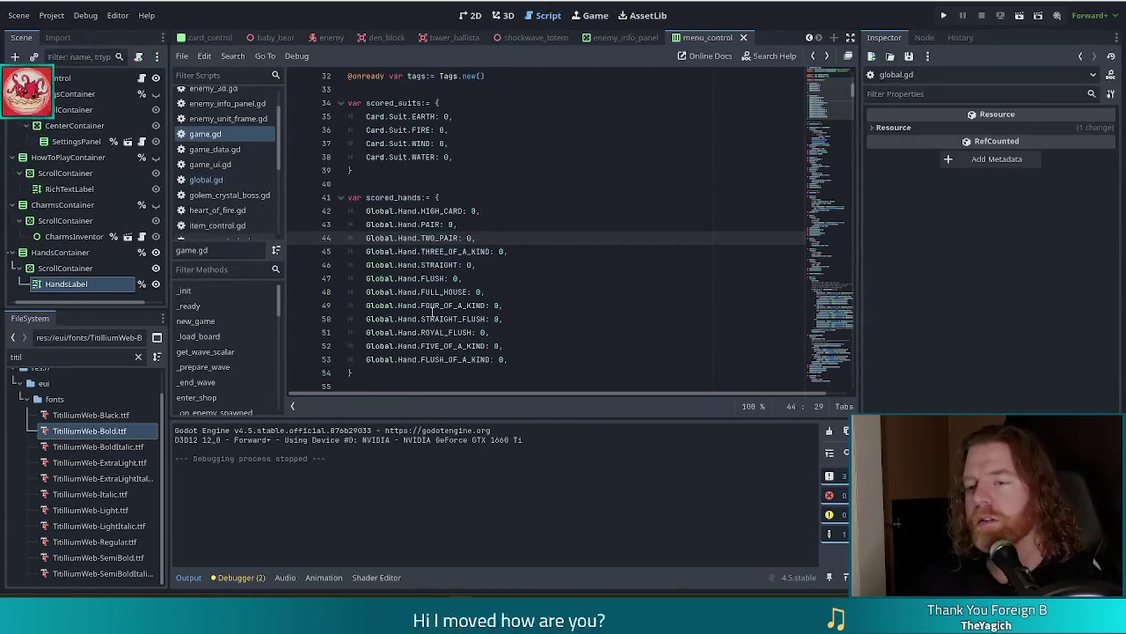
pyautogui.scroll(-5, 232, 317)
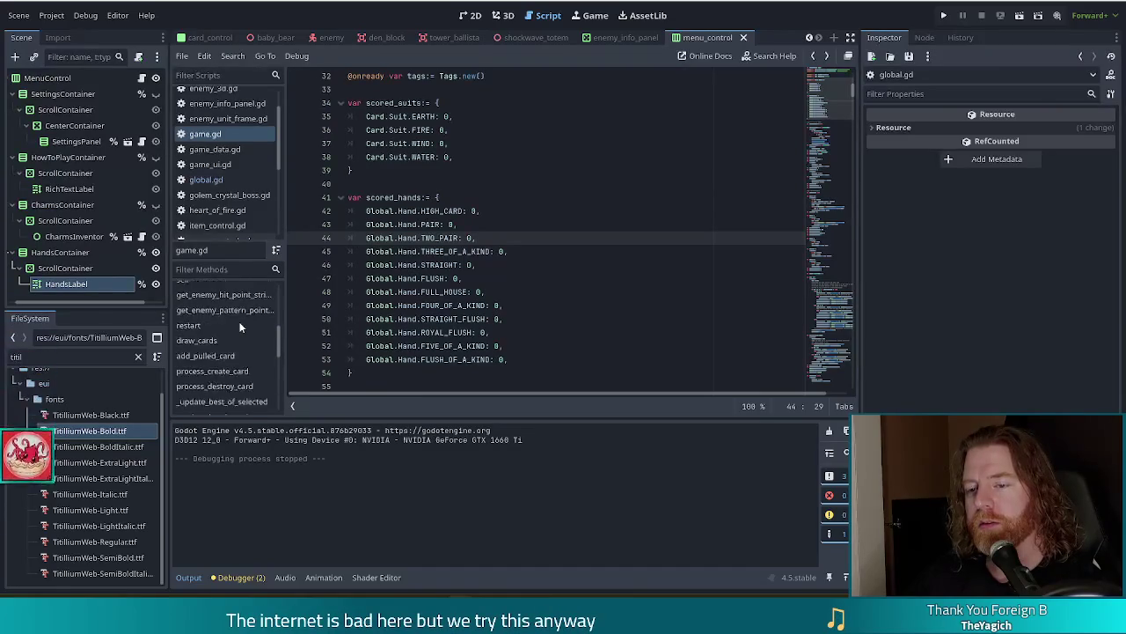
# - Jump to _score_hand in game.gd and put the caret at the end of its if !preview: line
pyautogui.scroll(-3, 241, 326)
pyautogui.click(236, 316)
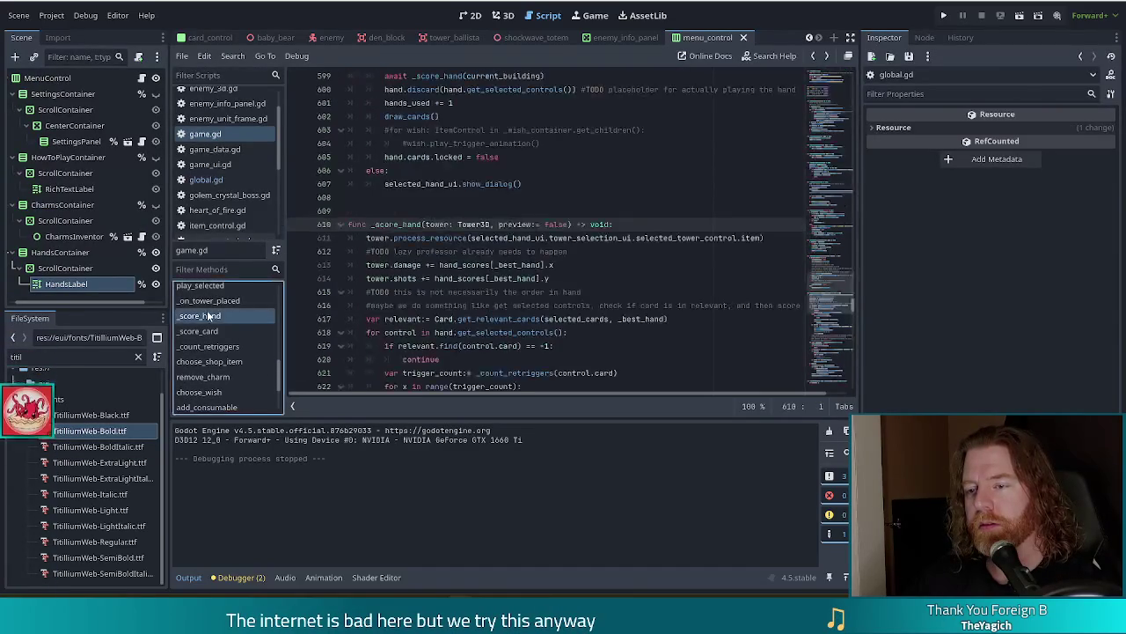
pyautogui.click(473, 293)
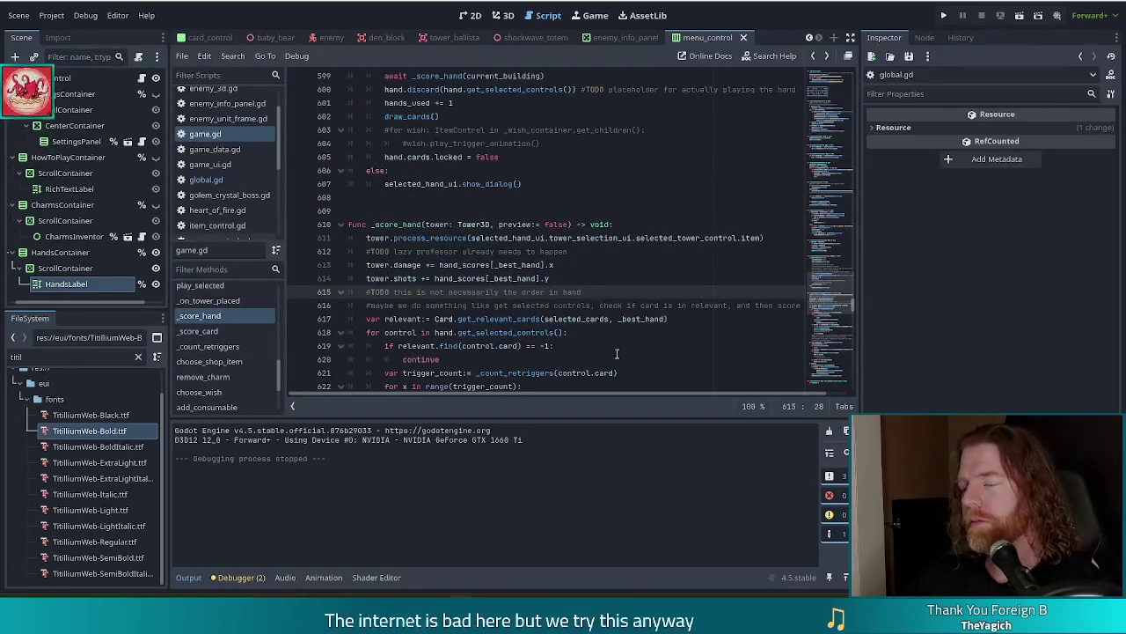
pyautogui.scroll(-3, 556, 297)
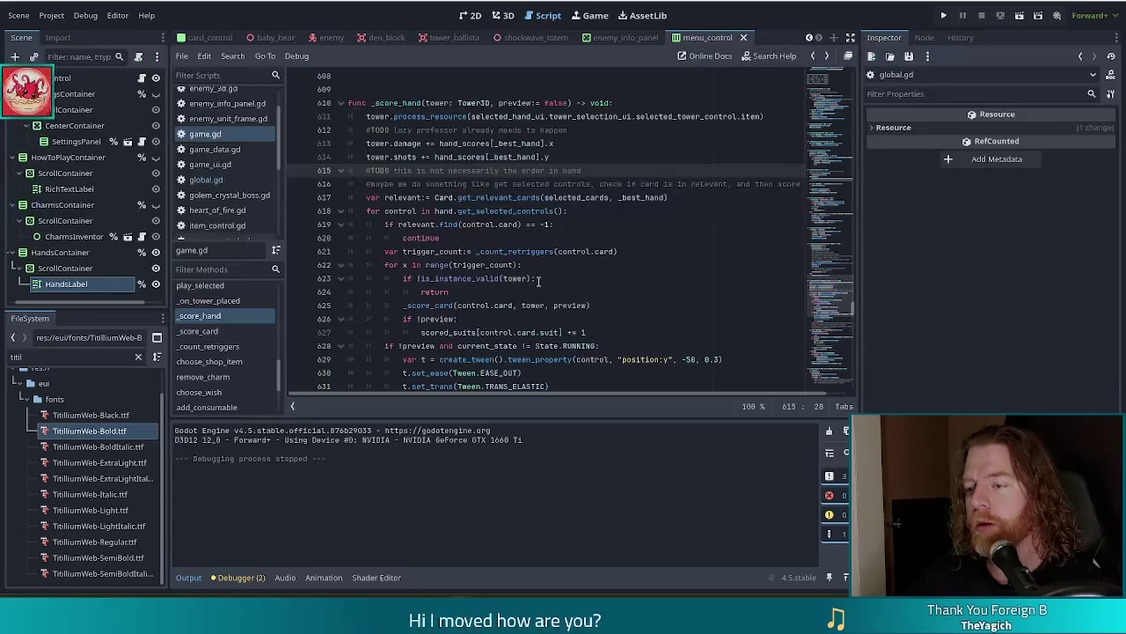
pyautogui.scroll(-5, 539, 278)
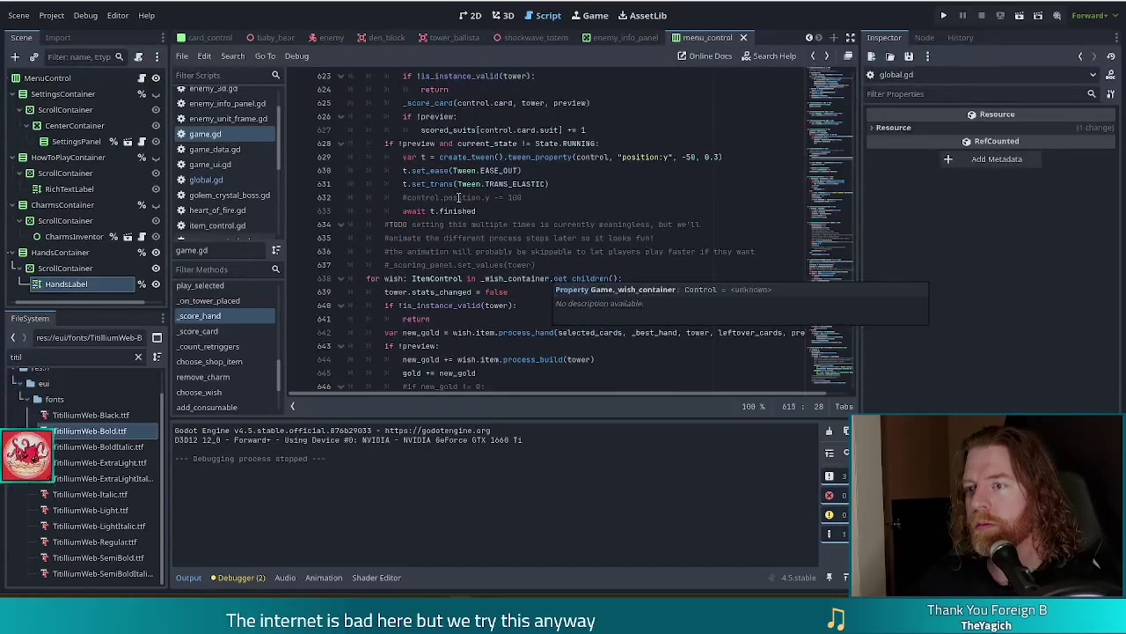
pyautogui.click(513, 184)
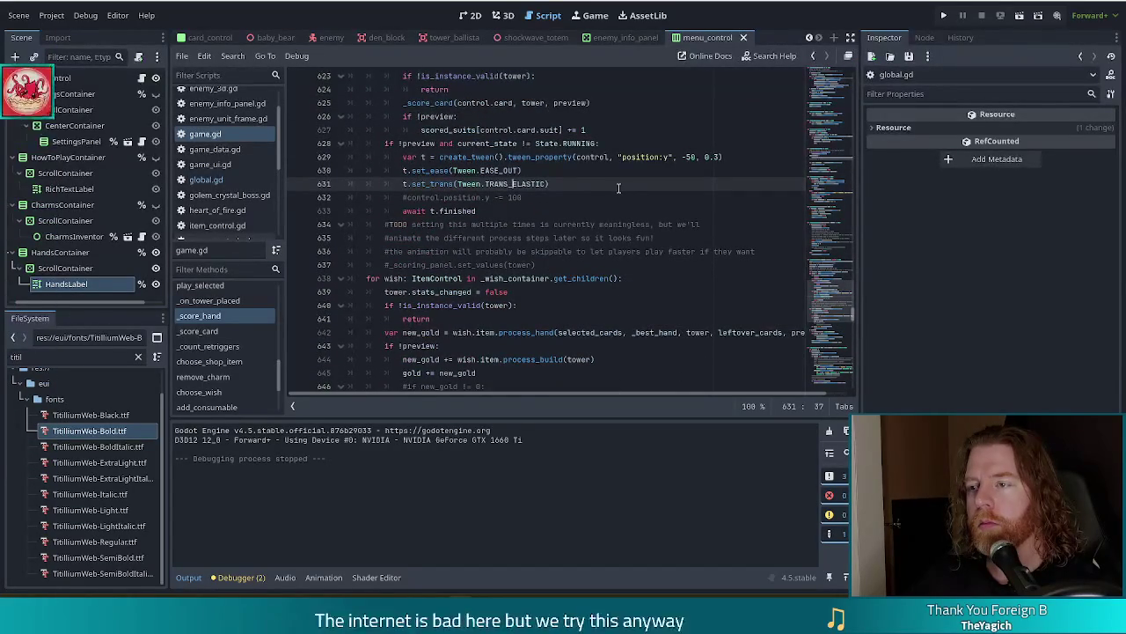
pyautogui.scroll(3, 619, 188)
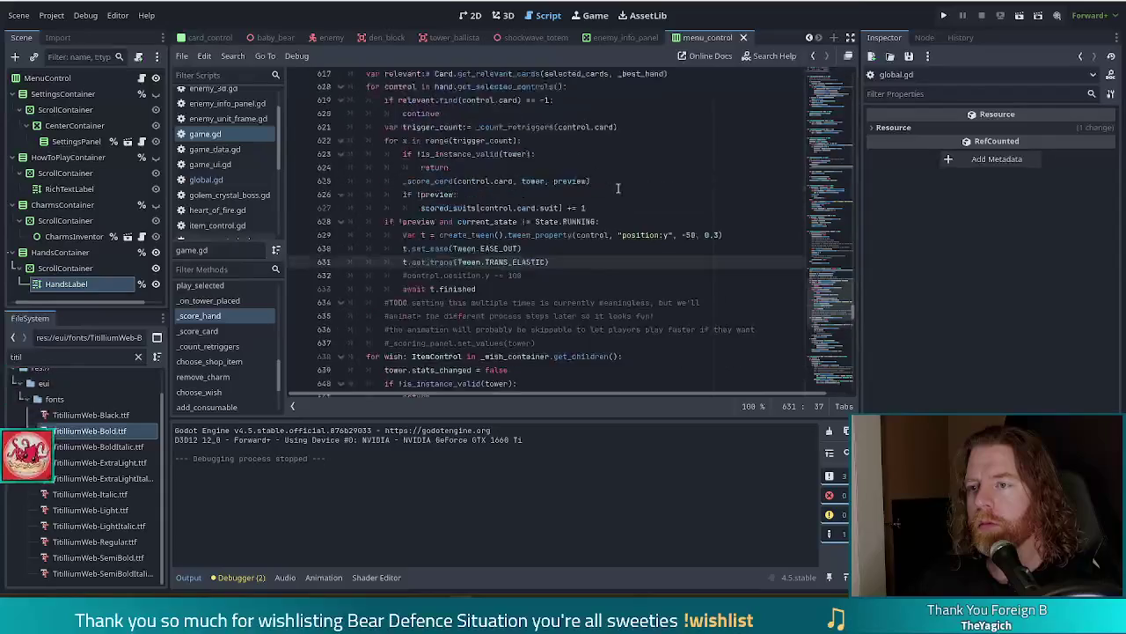
pyautogui.scroll(-9, 506, 271)
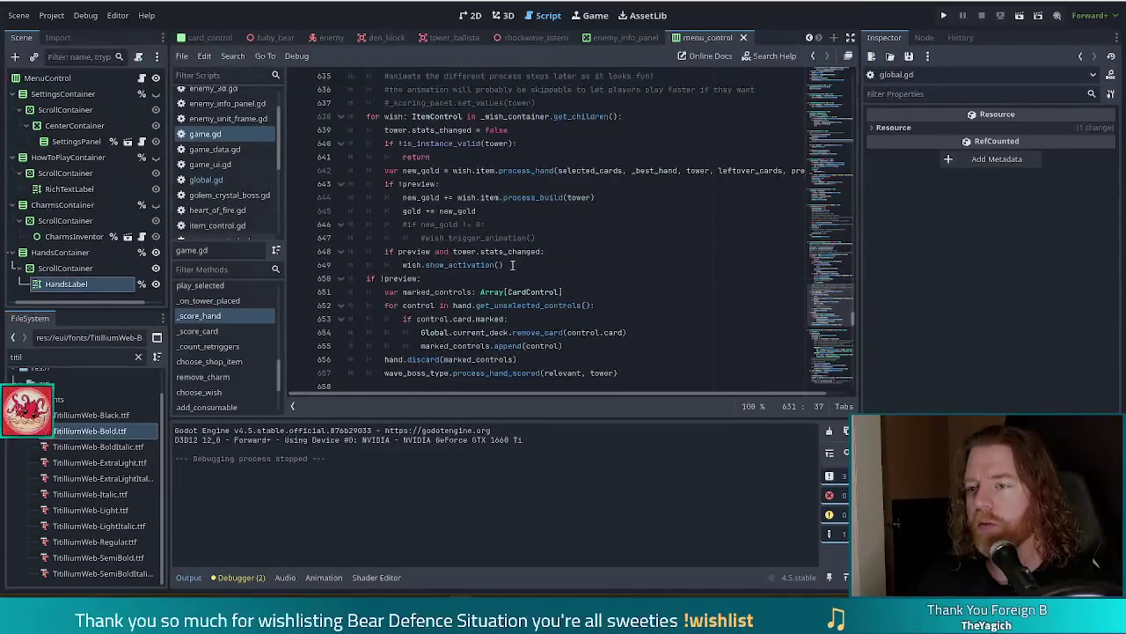
pyautogui.click(490, 198)
pyautogui.click(532, 199)
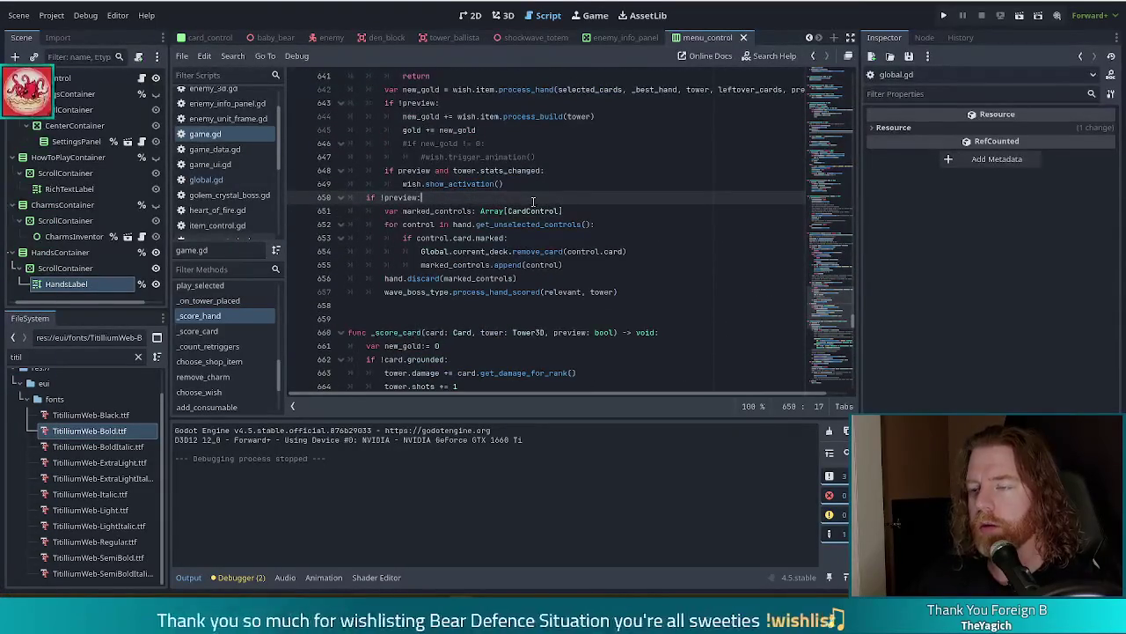
# - Add scored_hands[hand] += 1 under the if !preview: line
pyautogui.press('Return')
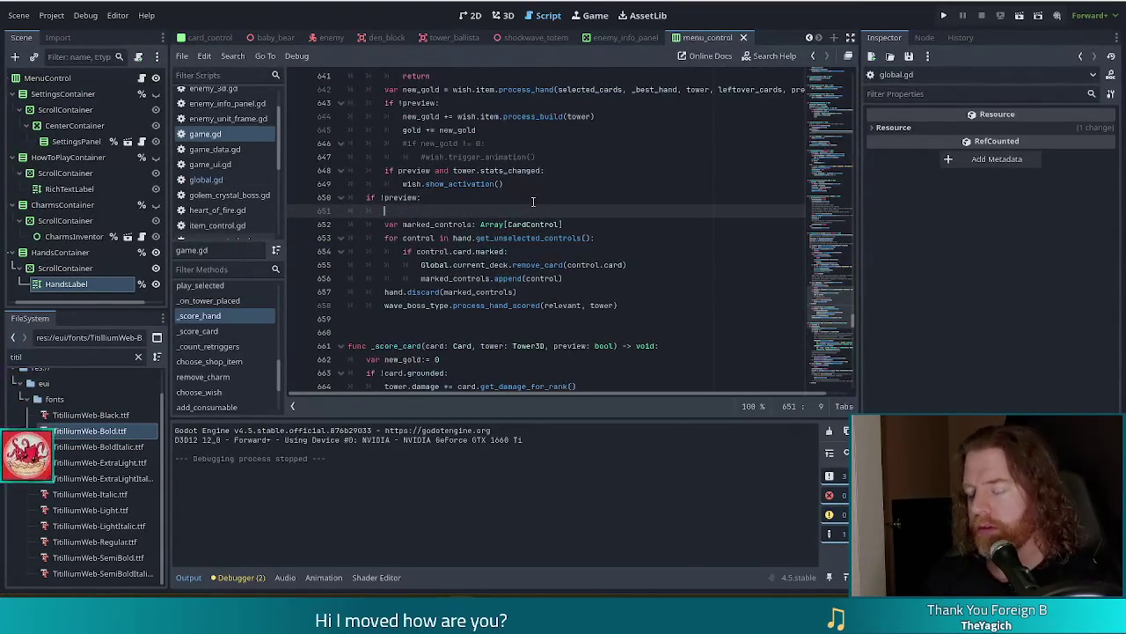
pyautogui.write('scored_hands')
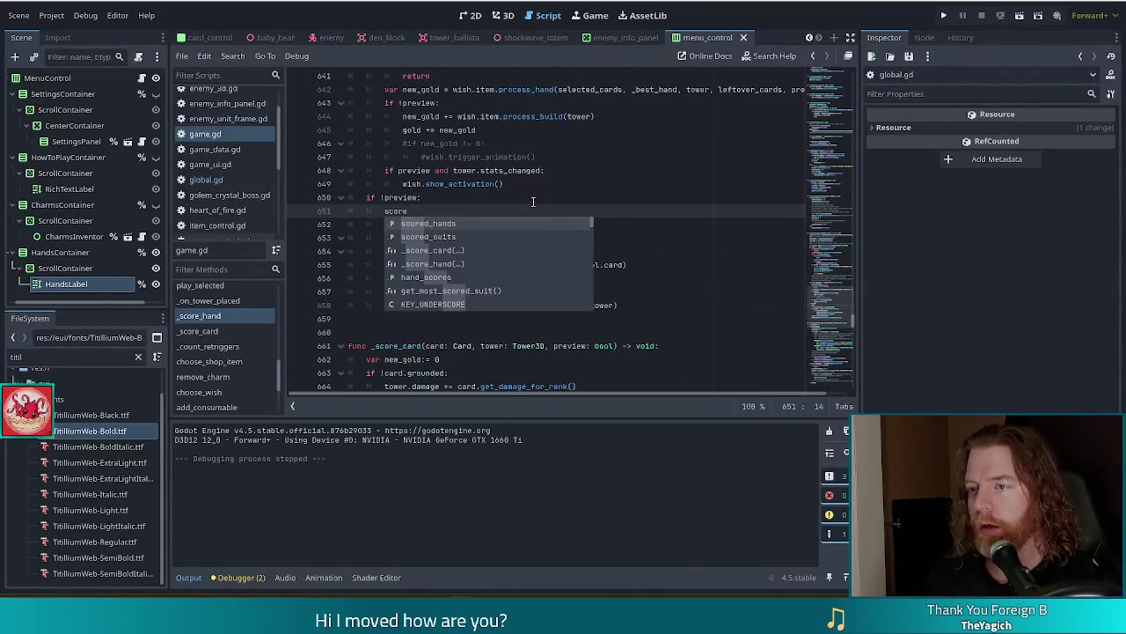
pyautogui.write('[')
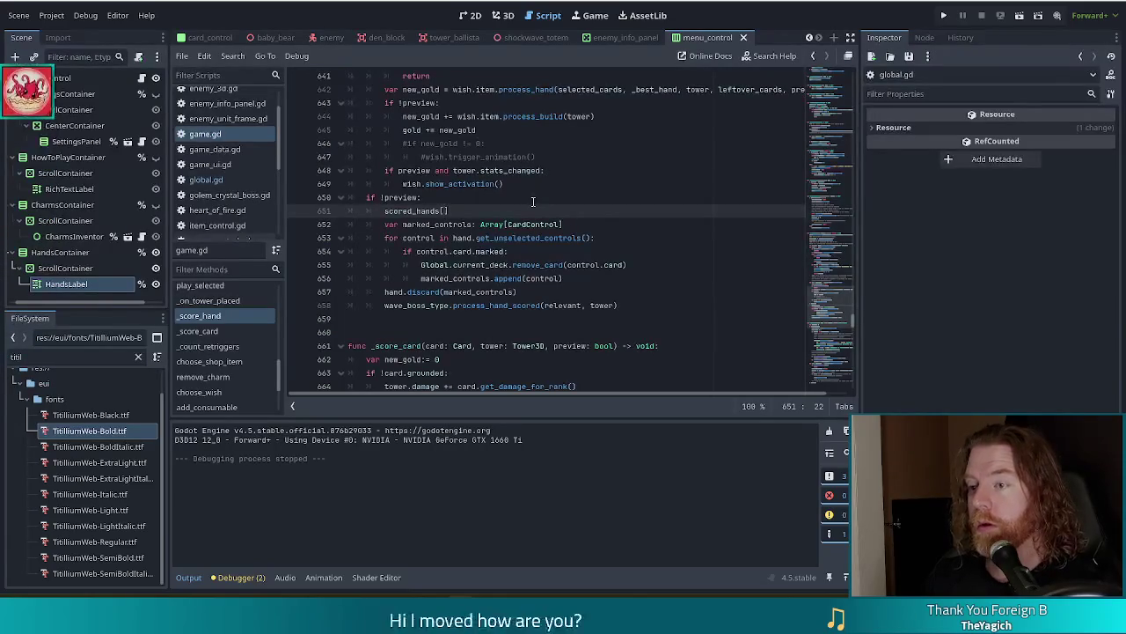
pyautogui.write('ha')
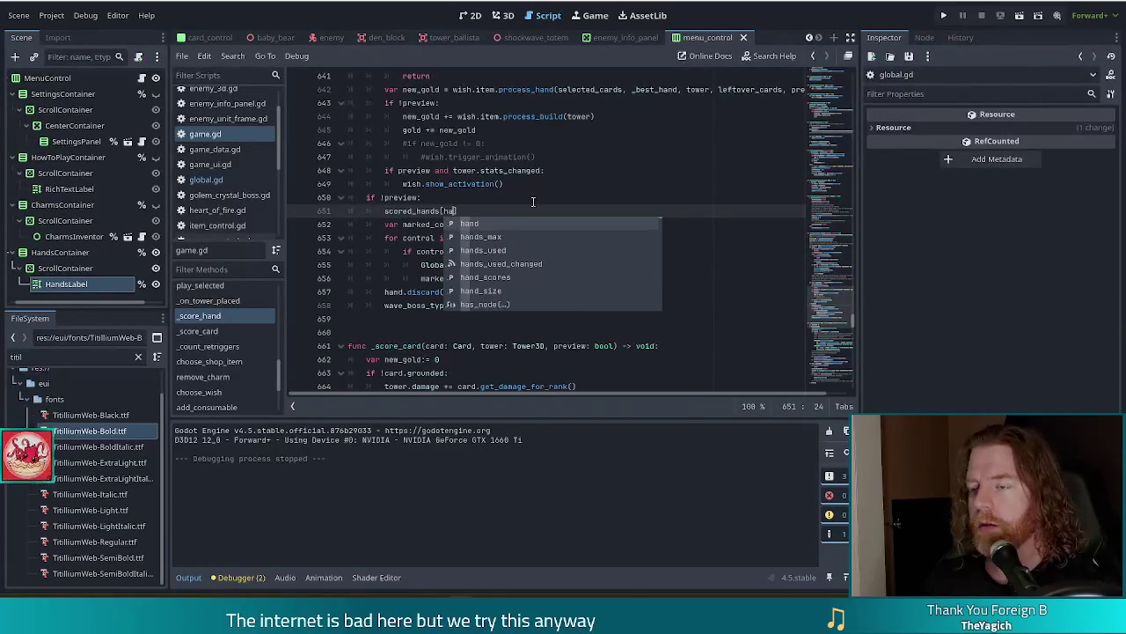
pyautogui.press('Return')
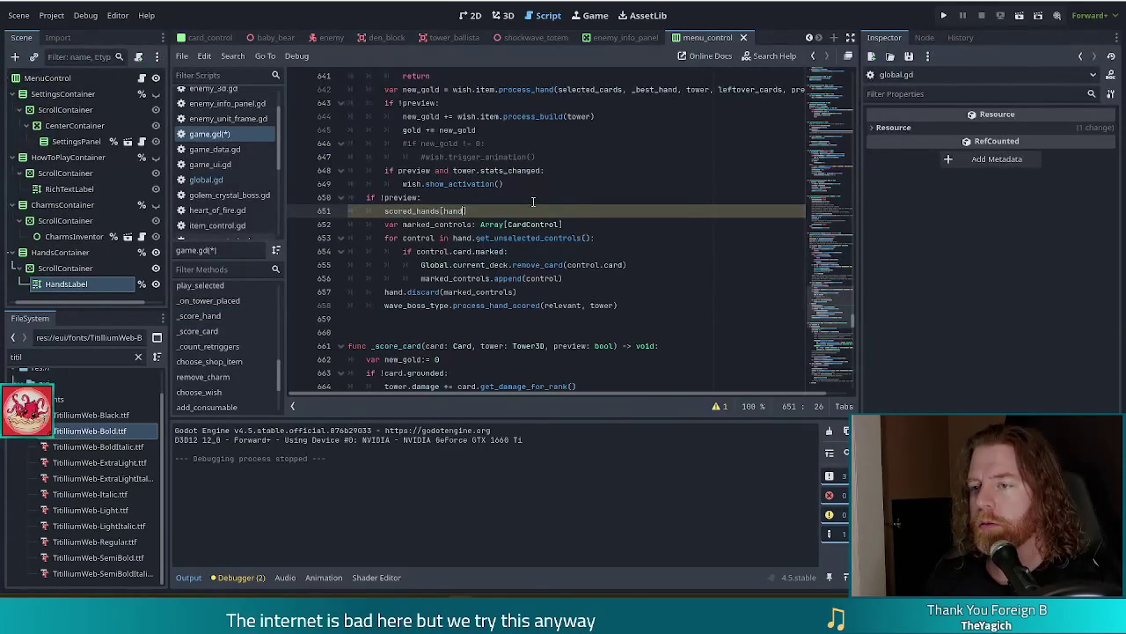
pyautogui.write(' += 1')
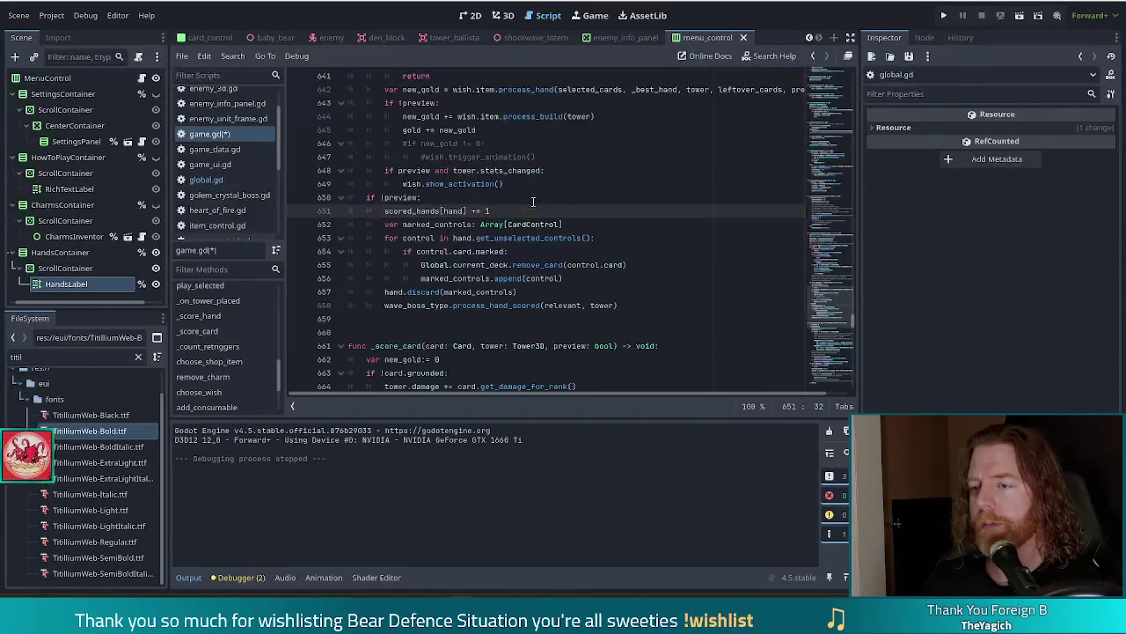
# - Save game.gd and leave an empty line after the increment
pyautogui.hotkey('ctrl', 's')
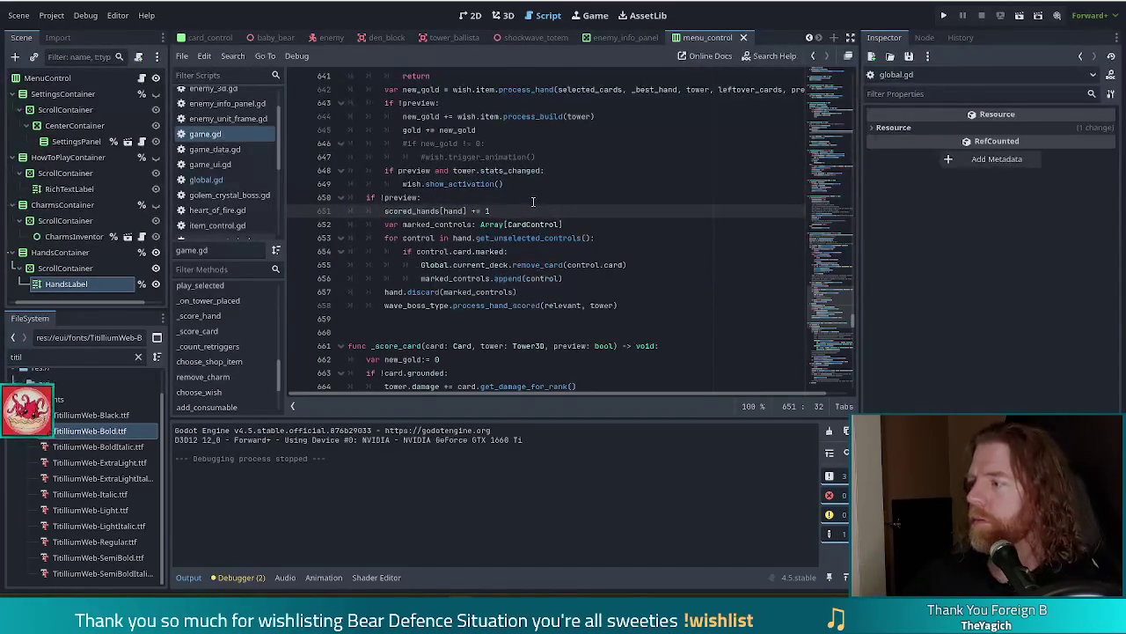
pyautogui.press('Return')
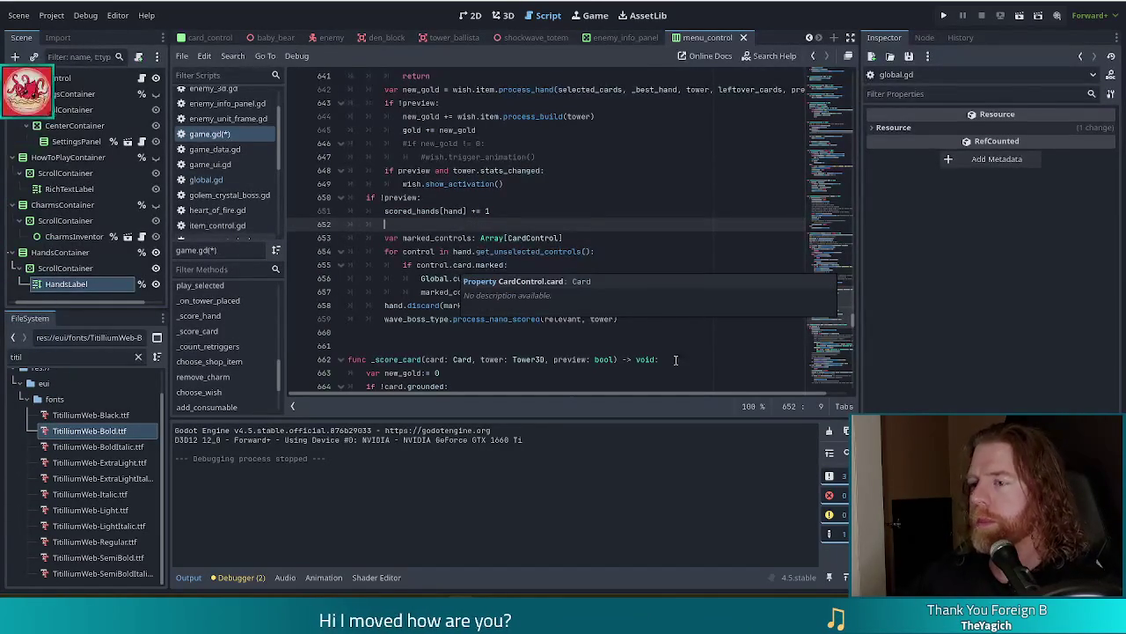
pyautogui.click(552, 237)
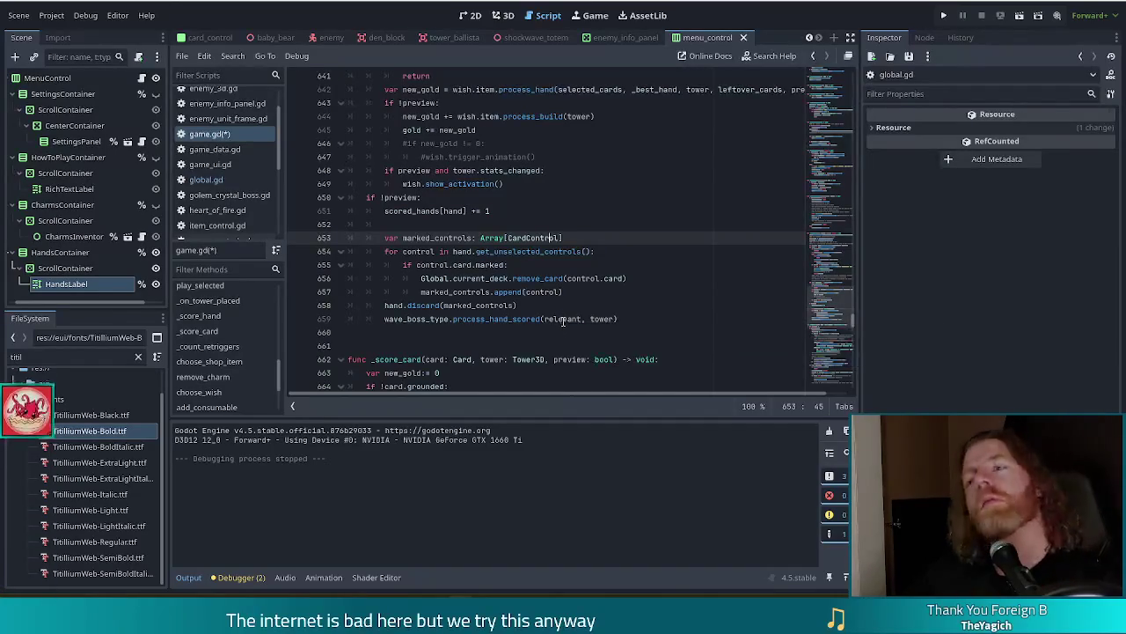
# - Add print(scored_hands) below the increment, save game.gd, and run the project with F5
pyautogui.click(590, 279)
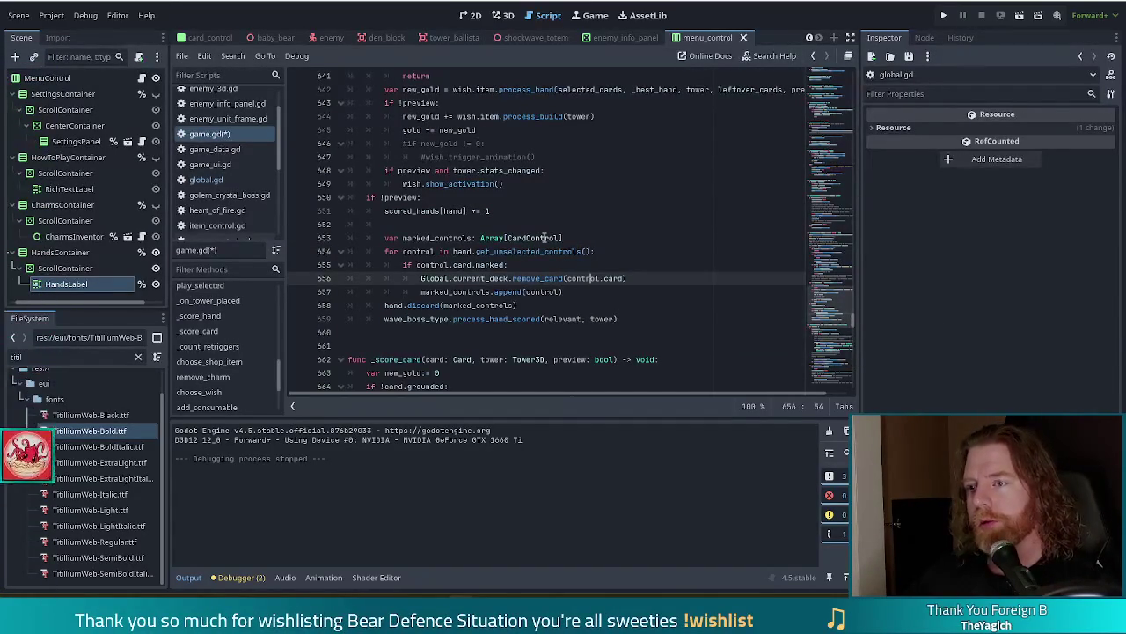
pyautogui.click(516, 213)
pyautogui.press('Return')
pyautogui.write('print(han')
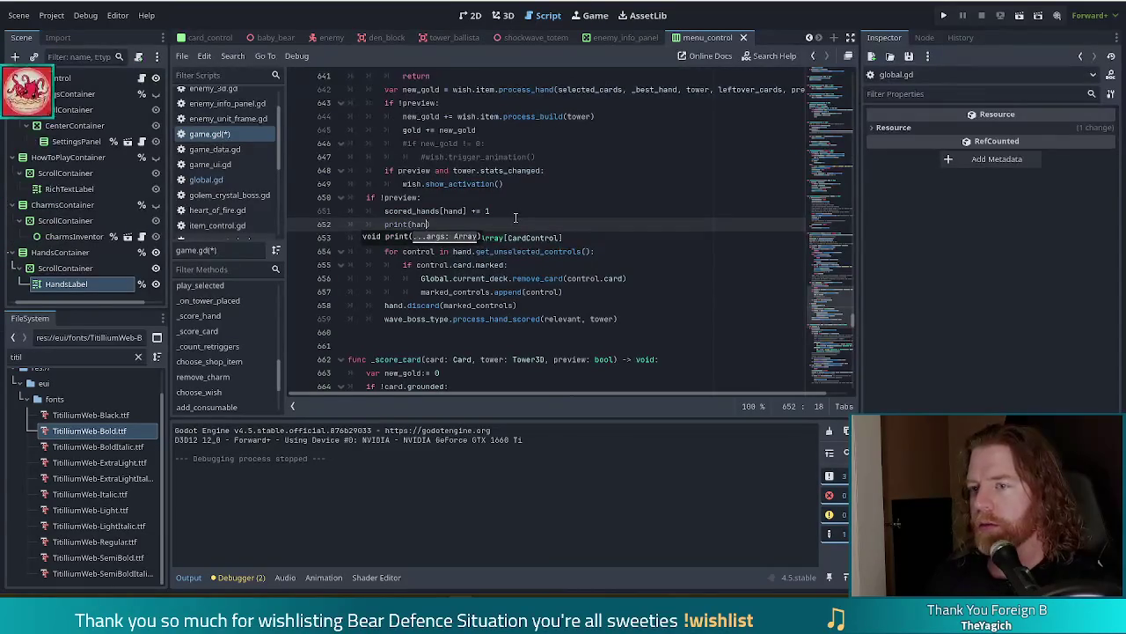
pyautogui.write('ds')
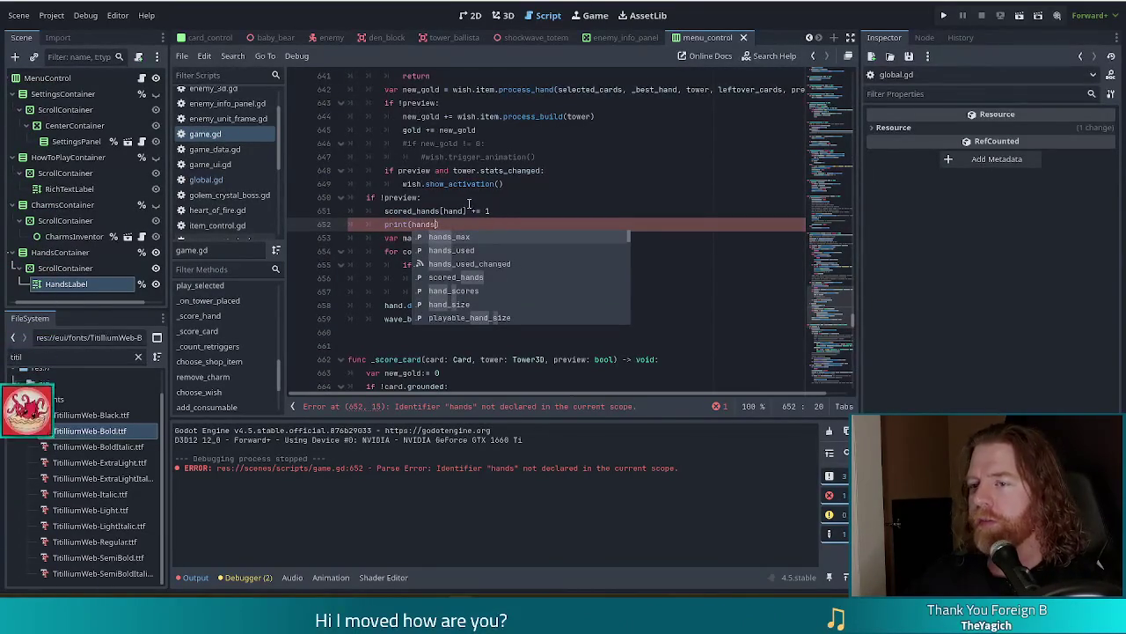
pyautogui.press('Down')
pyautogui.press('Down')
pyautogui.press('Down')
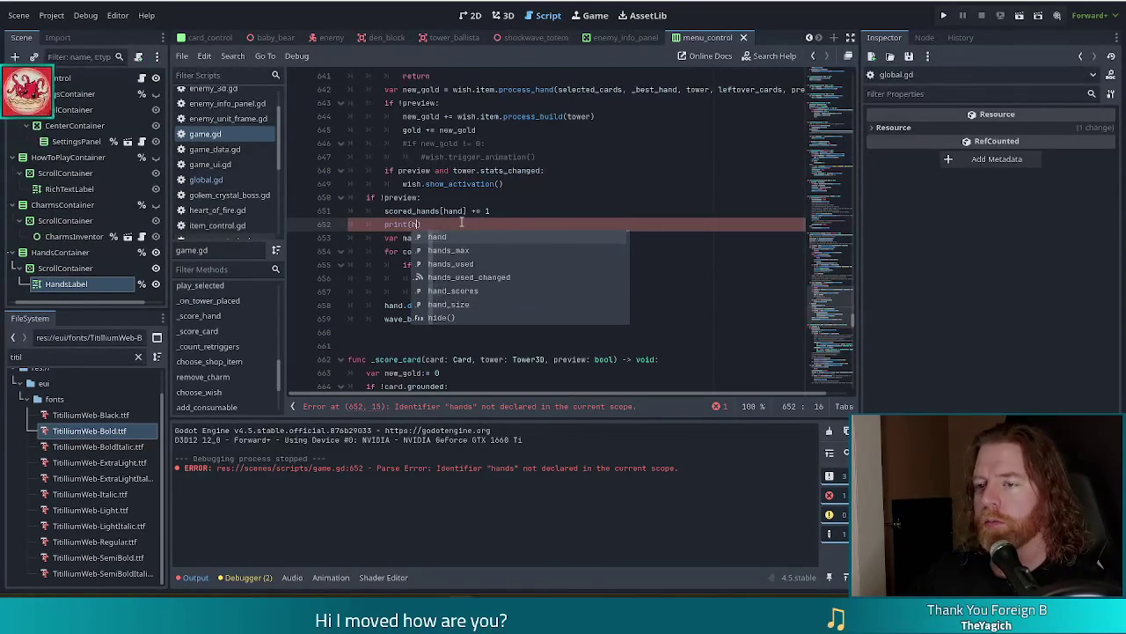
pyautogui.press('Return')
pyautogui.hotkey('ctrl', 's')
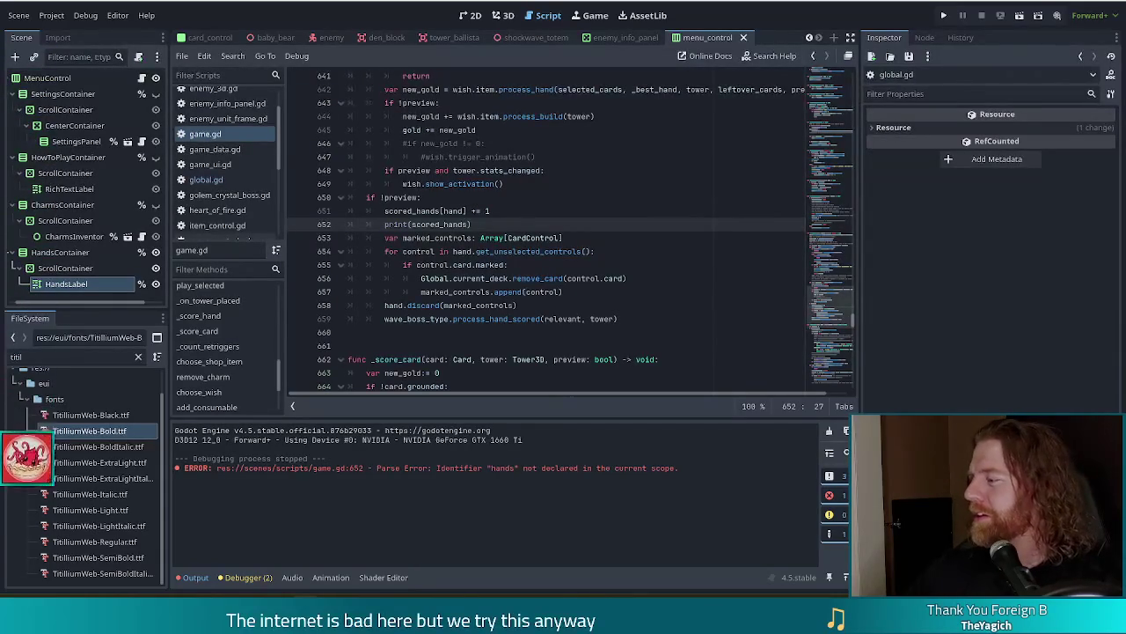
pyautogui.write(')')
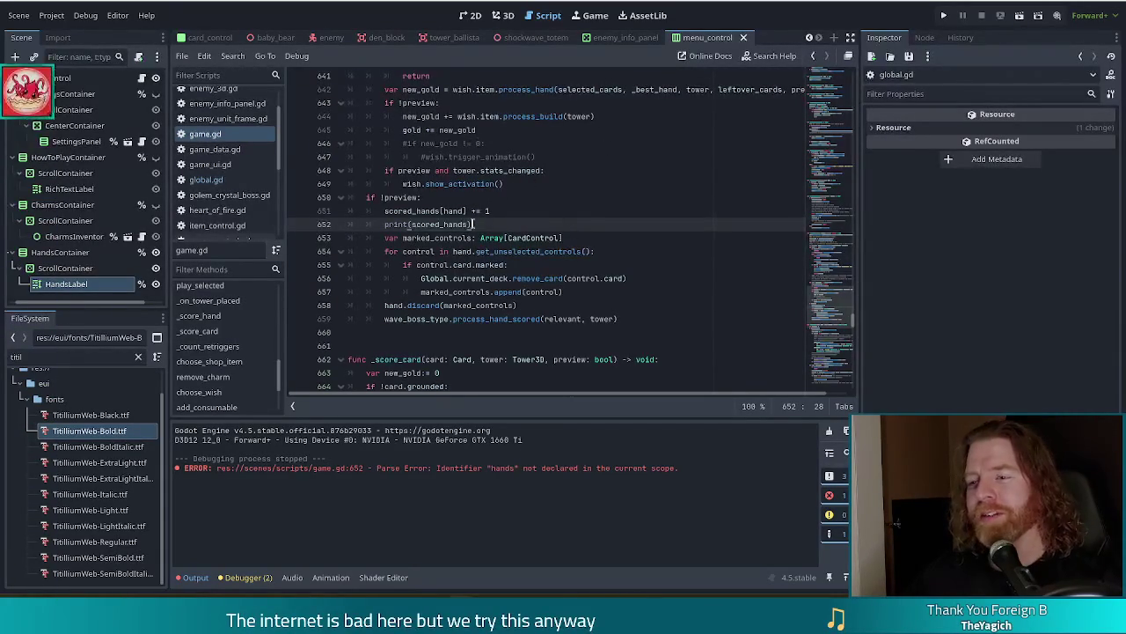
pyautogui.press('F5')
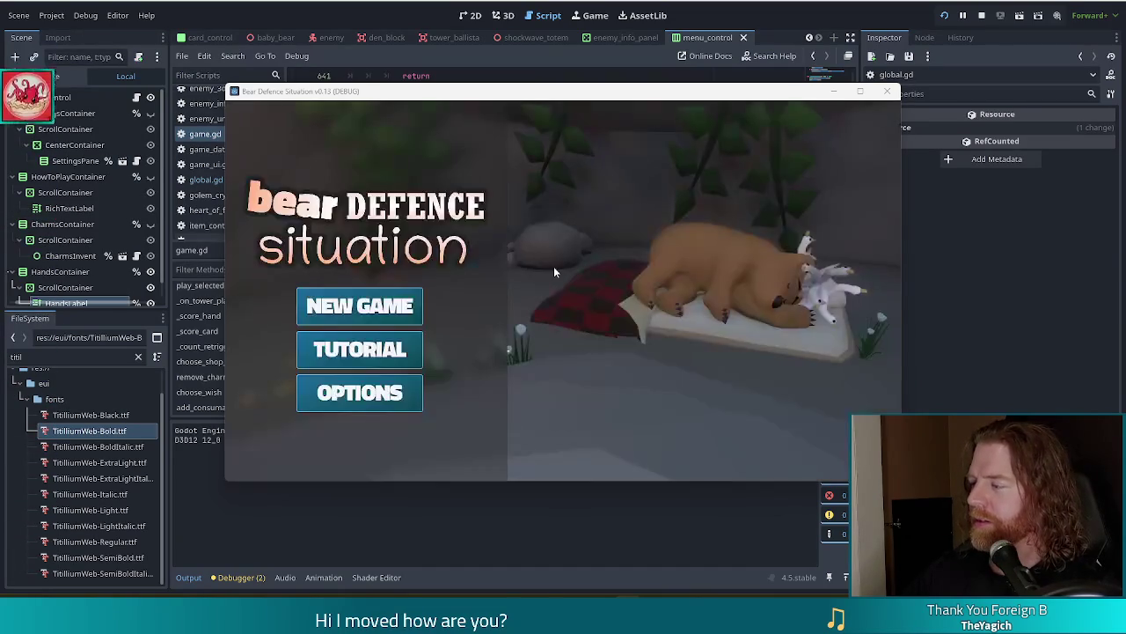
# - Start a new game and play a pair of cards to place a Ballista tower
pyautogui.click(359, 306)
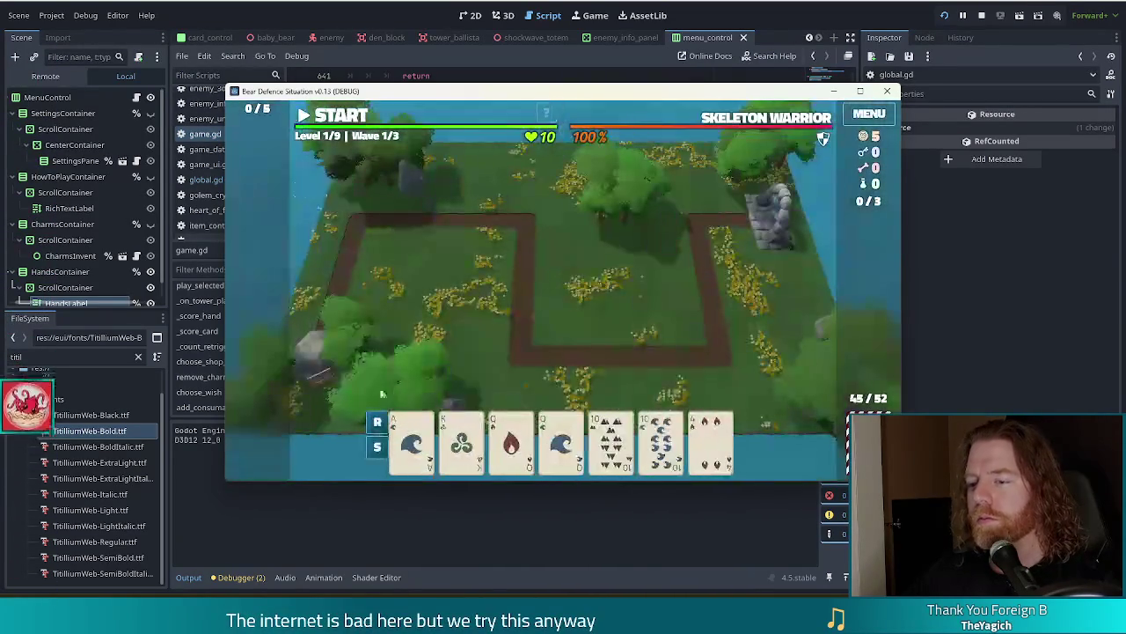
pyautogui.click(511, 438)
pyautogui.click(562, 437)
pyautogui.click(516, 369)
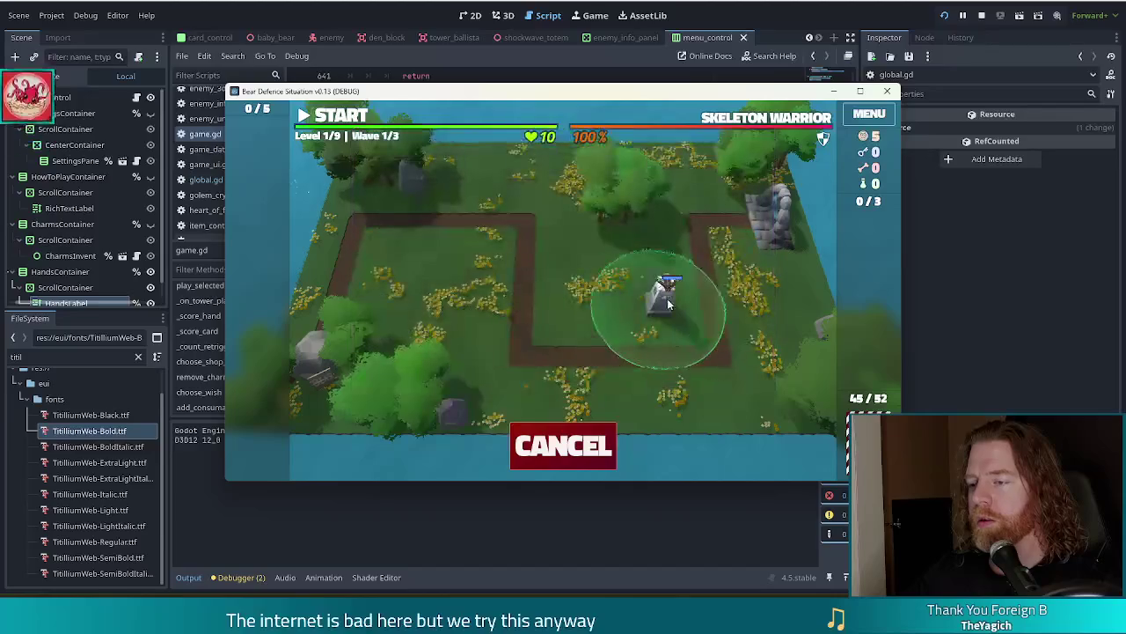
pyautogui.click(674, 296)
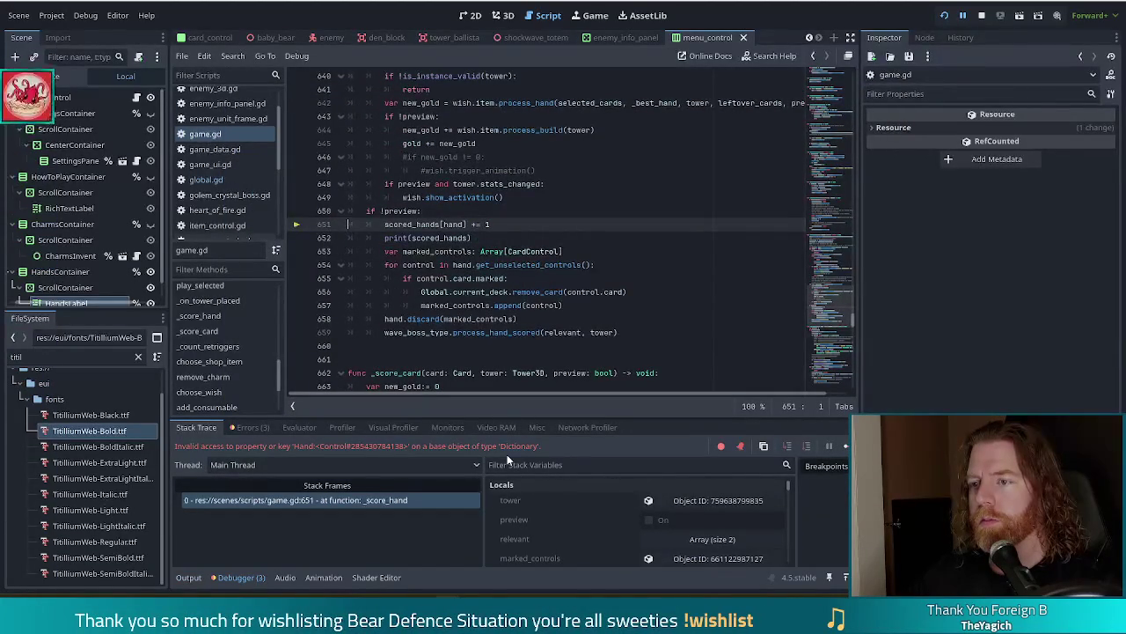
# - Inspect the invalid key error at scored_hands[hand] on line 651, then stop debugging
pyautogui.click(454, 251)
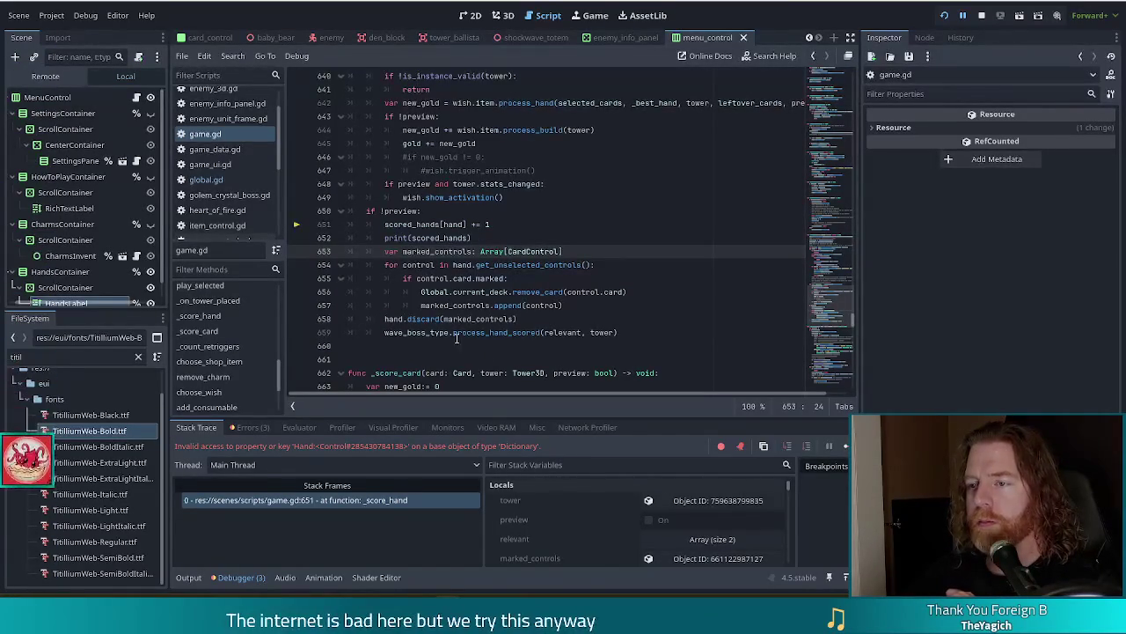
pyautogui.click(468, 224)
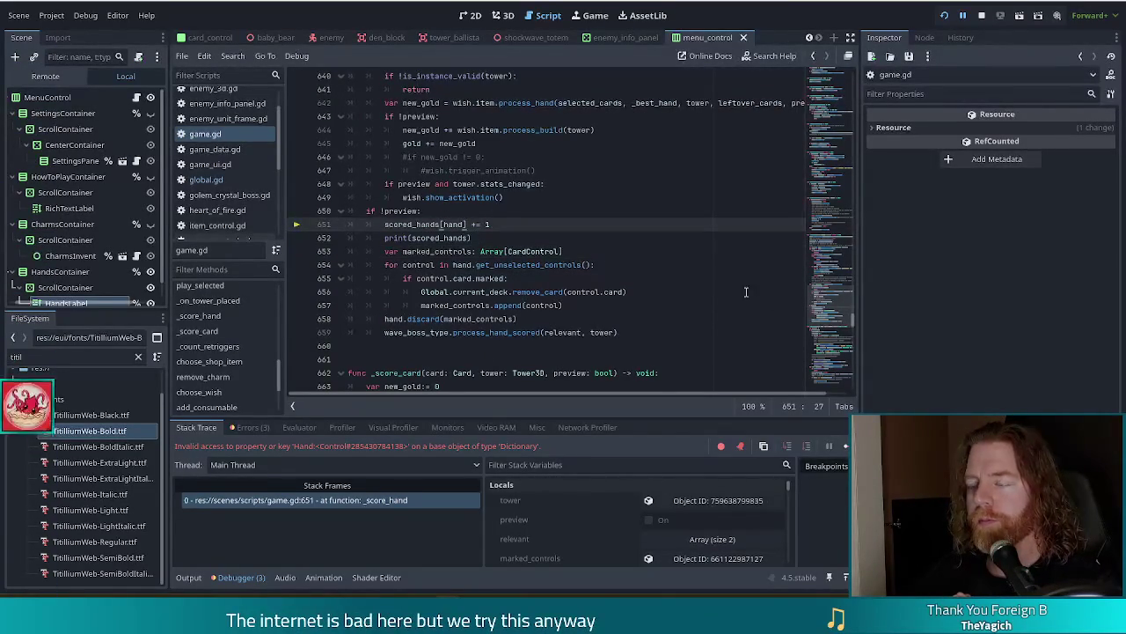
pyautogui.click(478, 224)
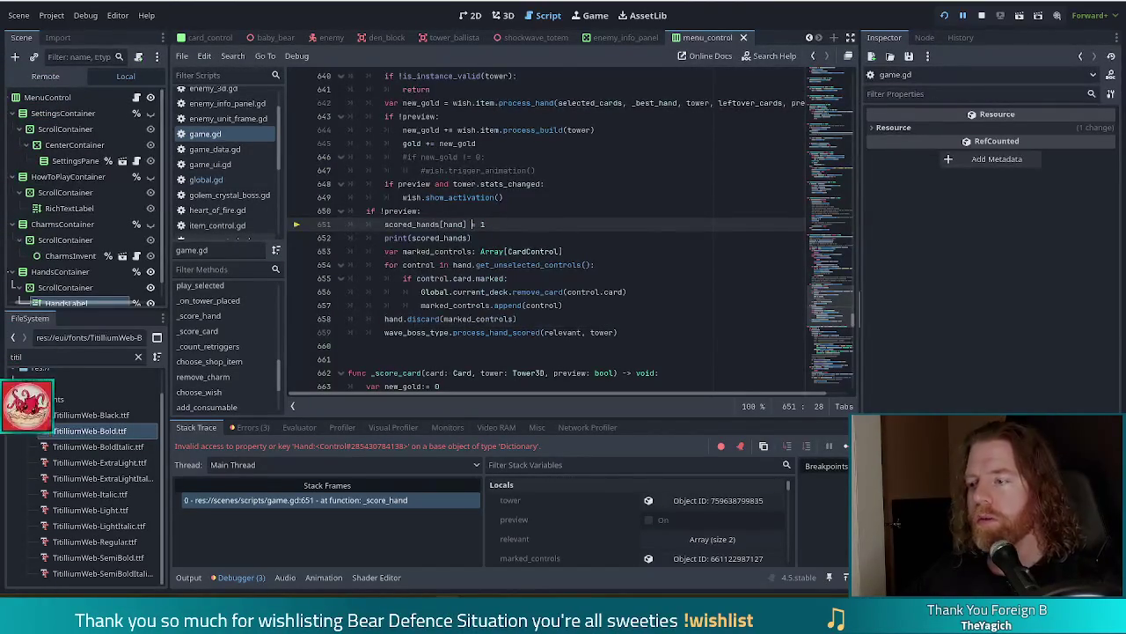
pyautogui.click(982, 18)
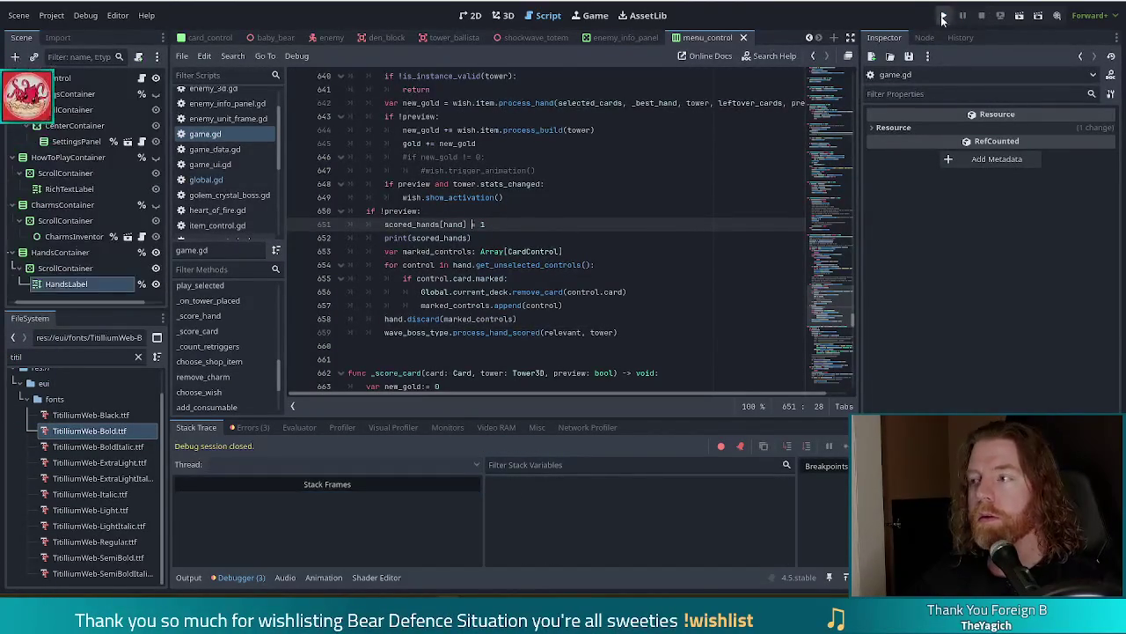
# - Rerun the game, play a pair to place a ballista tower, then stop it with F8
pyautogui.click(945, 17)
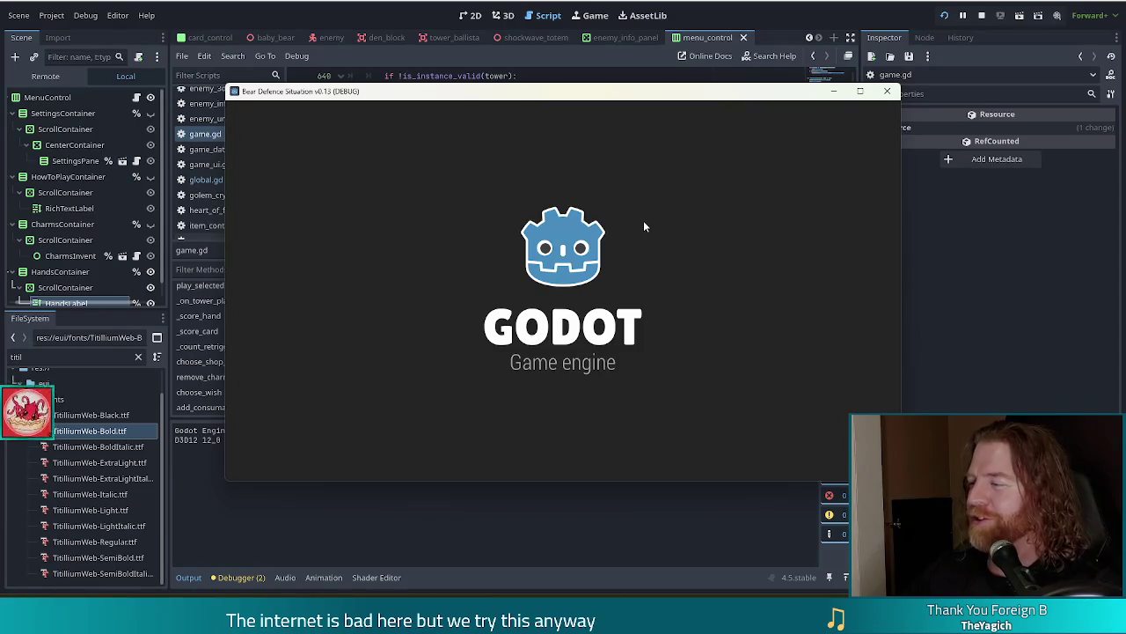
pyautogui.click(414, 305)
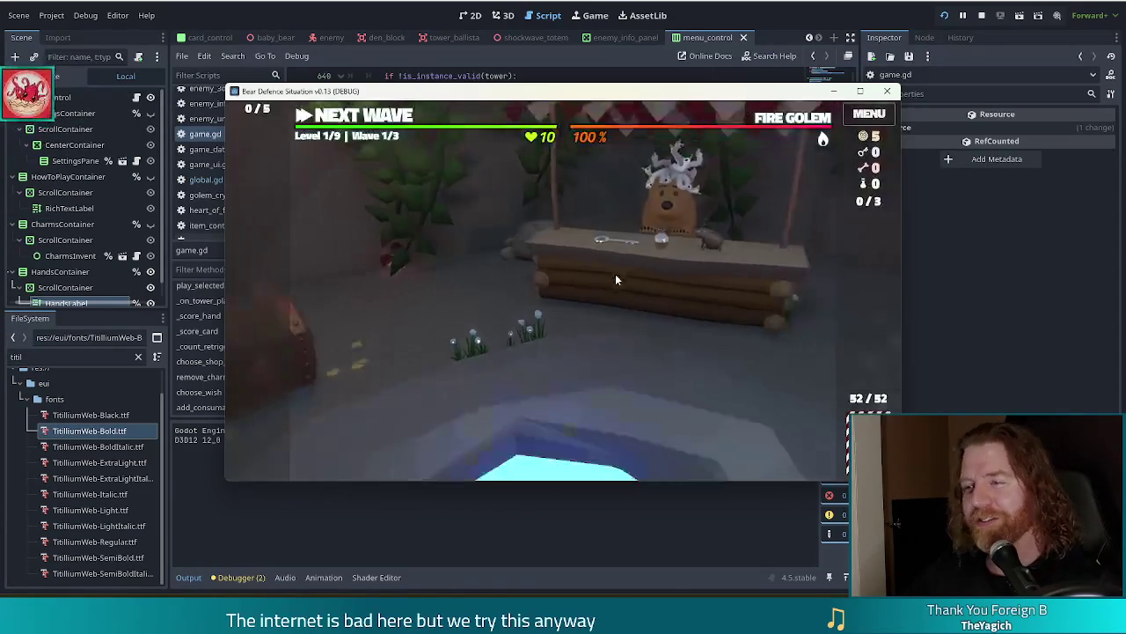
pyautogui.click(380, 119)
pyautogui.click(505, 438)
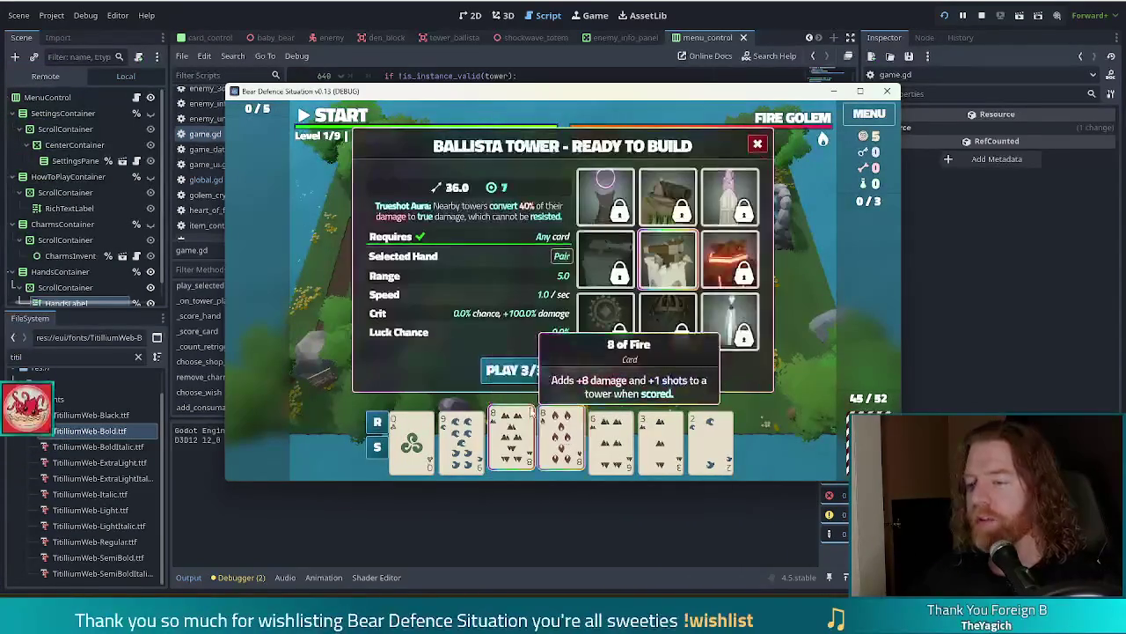
pyautogui.click(666, 318)
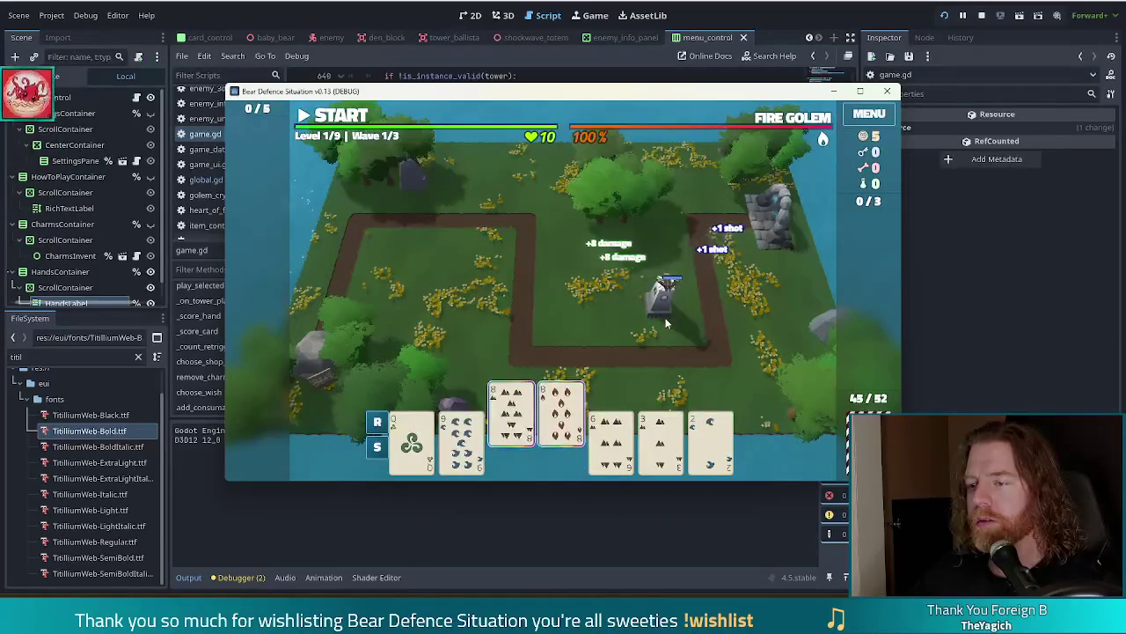
pyautogui.press('F8')
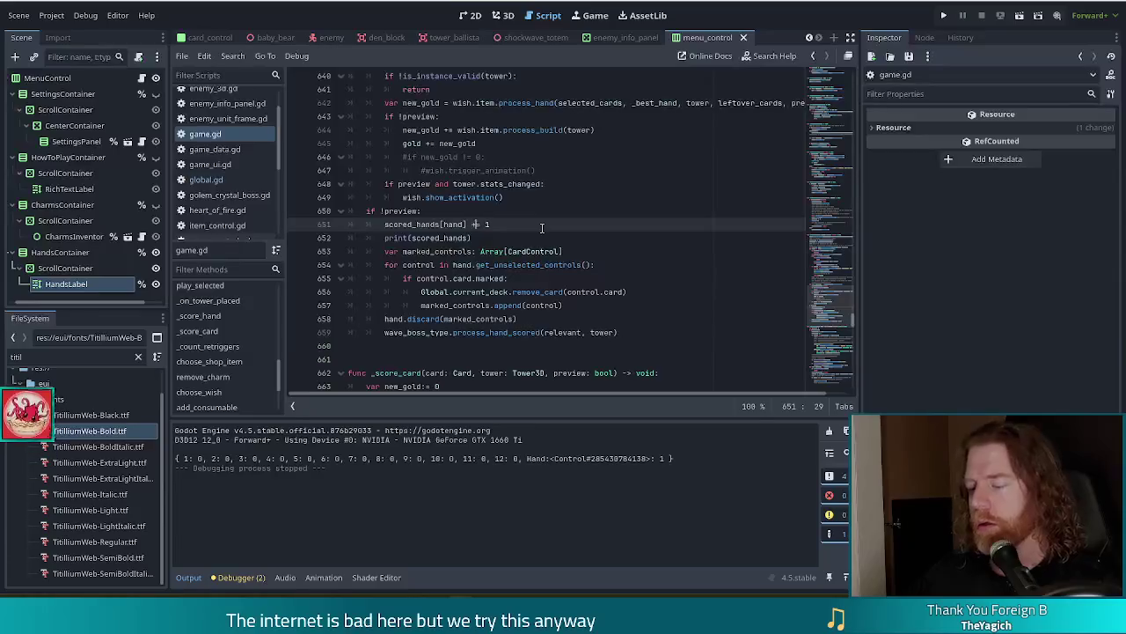
# - Change the key in scored_hands[hand] += 1 to _best_hand, save, and relaunch the game
pyautogui.doubleClick(453, 225)
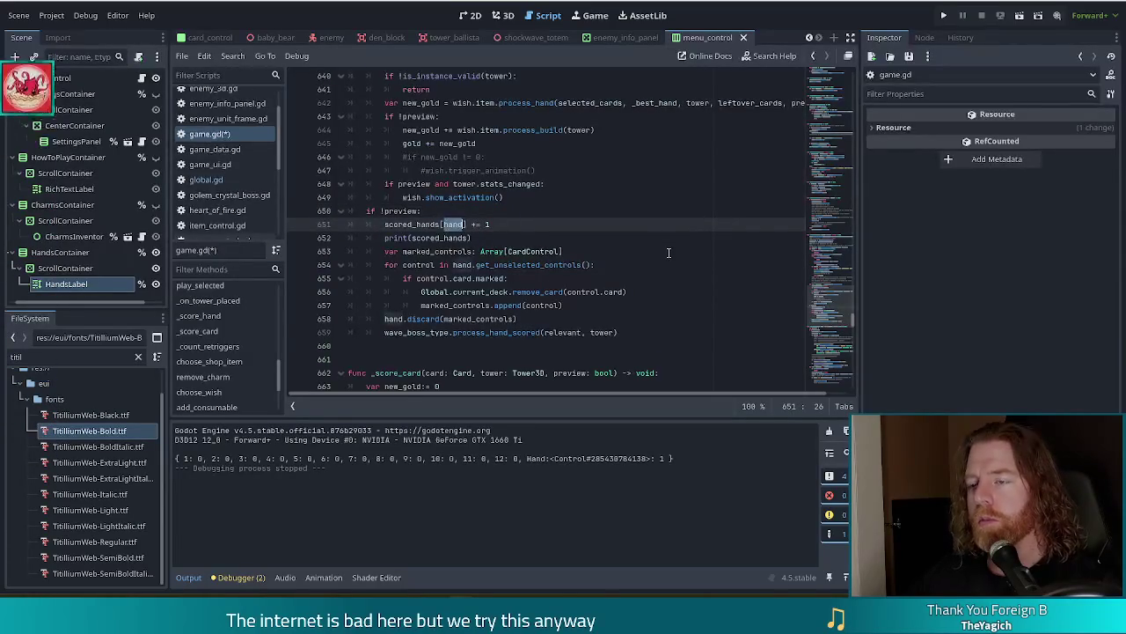
pyautogui.scroll(10, 574, 275)
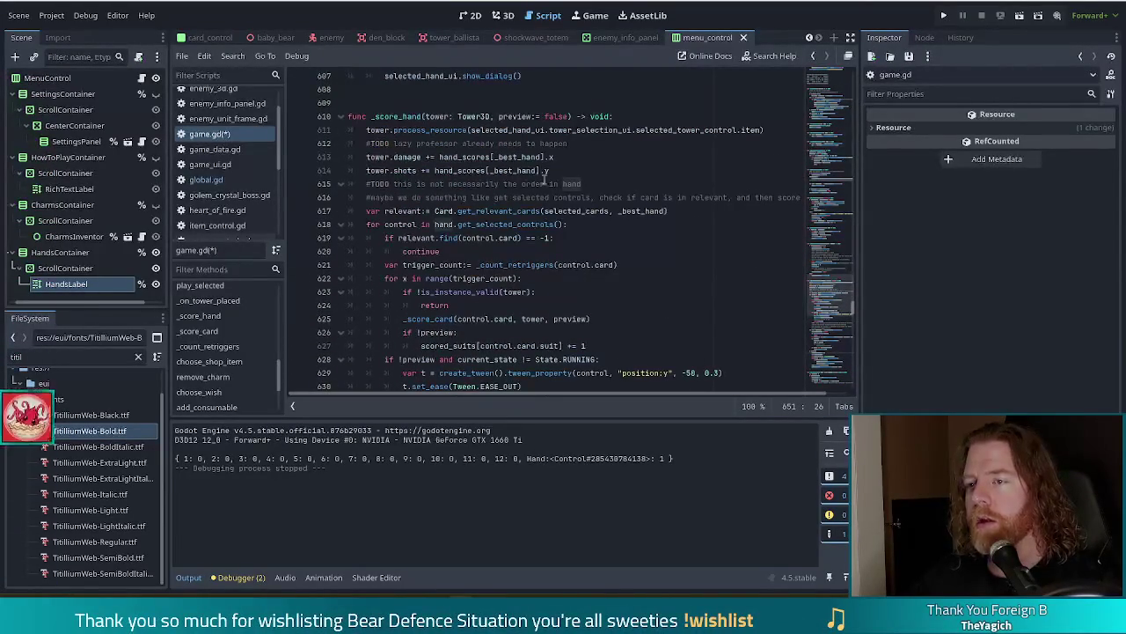
pyautogui.moveTo(525, 157)
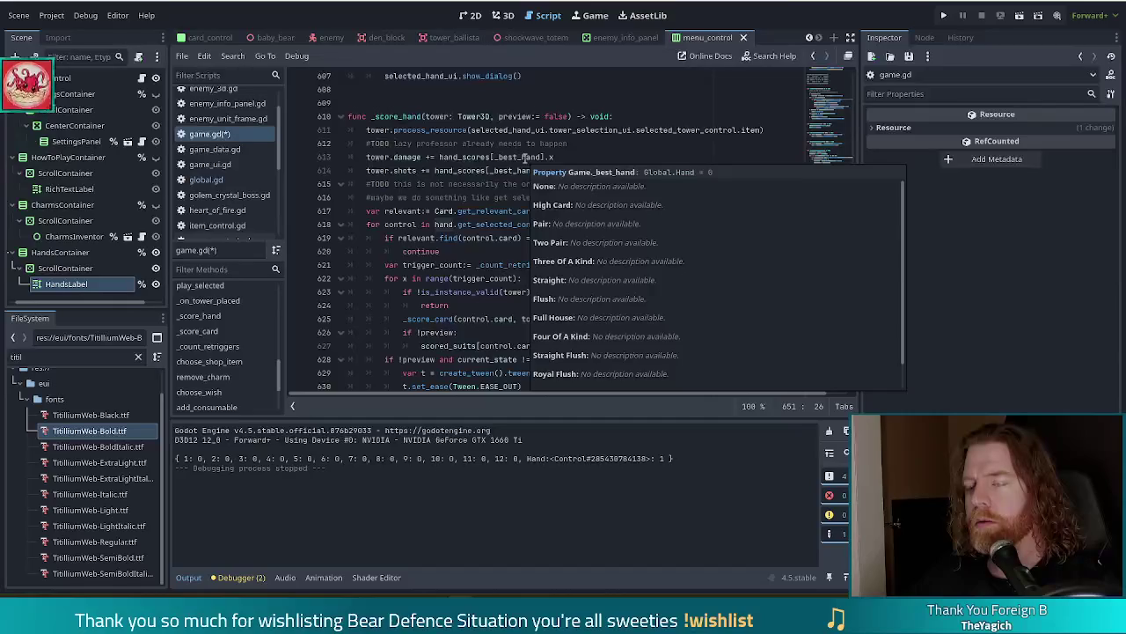
pyautogui.scroll(-10, 525, 157)
pyautogui.write('_best')
pyautogui.press('Return')
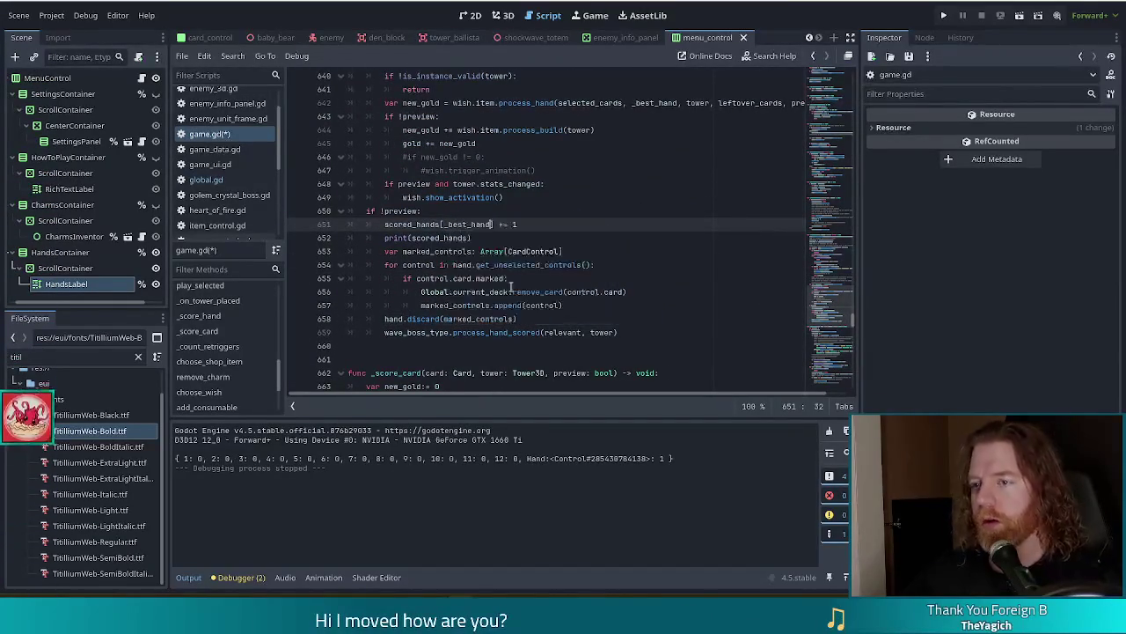
pyautogui.hotkey('ctrl', 's')
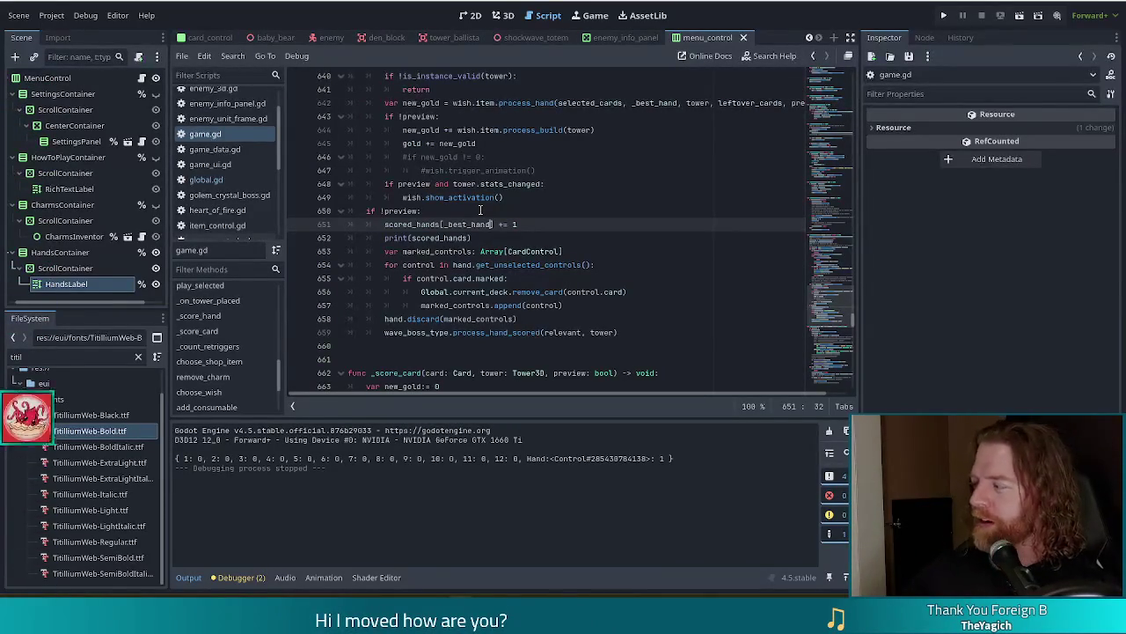
pyautogui.press('F5')
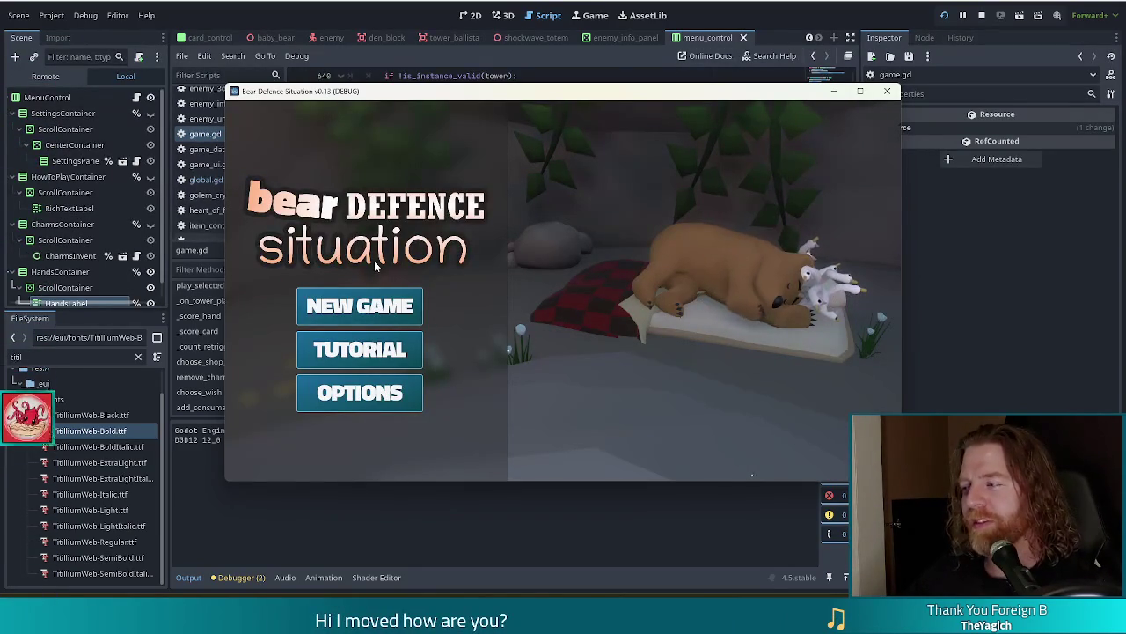
# - Start a new game and build a ballista from a pair, then check the scored_hands printout in Output
pyautogui.click(394, 304)
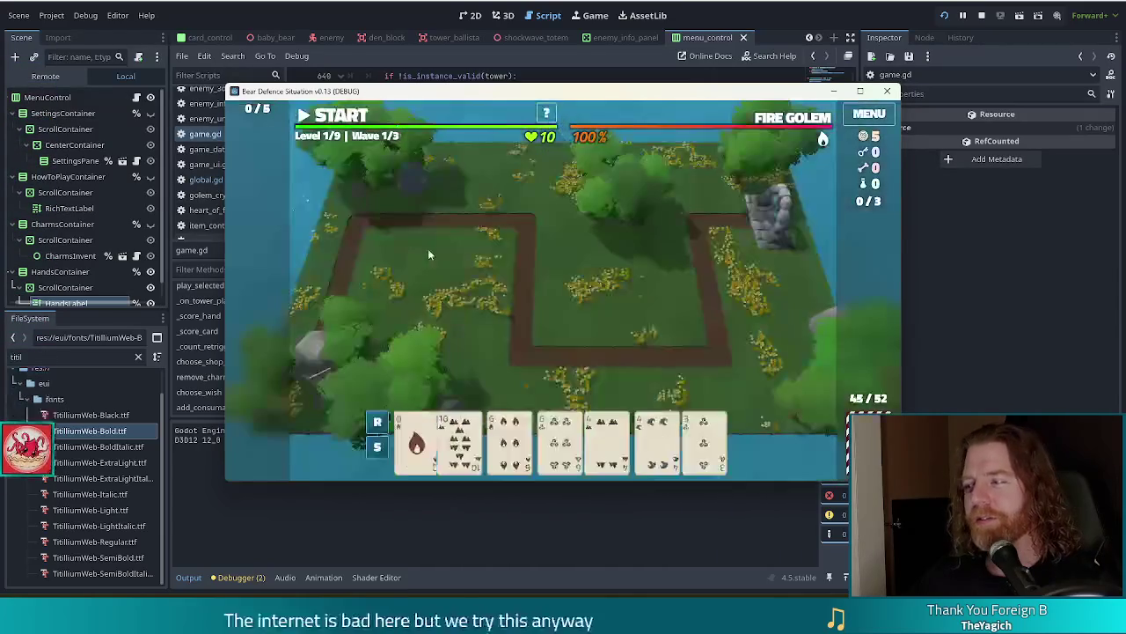
pyautogui.click(527, 442)
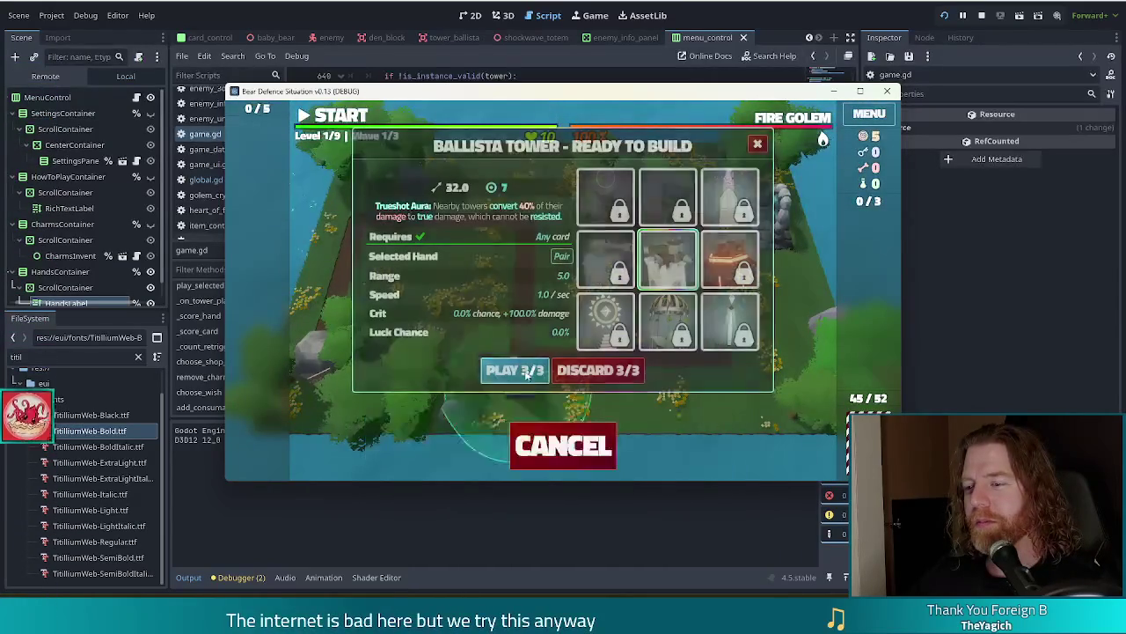
pyautogui.click(526, 371)
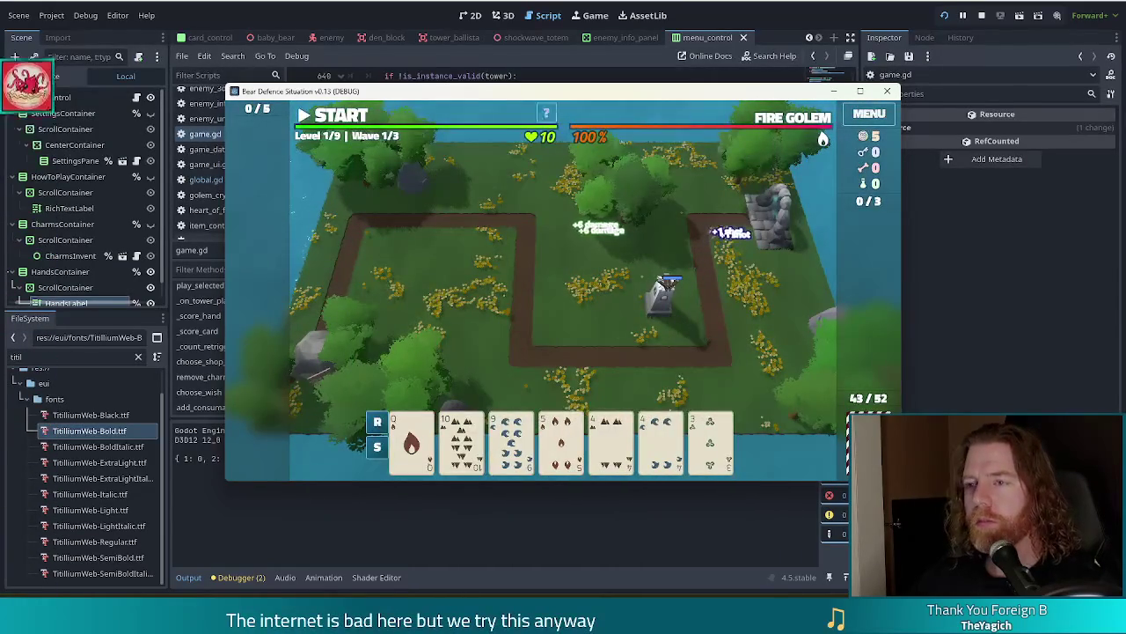
pyautogui.click(263, 498)
pyautogui.doubleClick(218, 458)
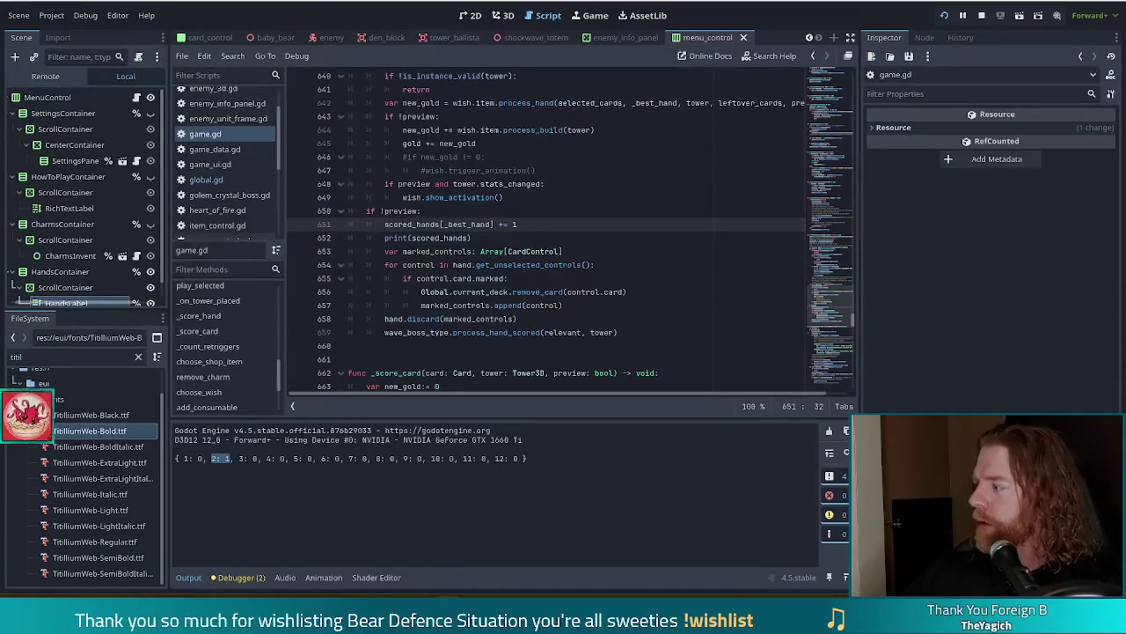
pyautogui.click(491, 236)
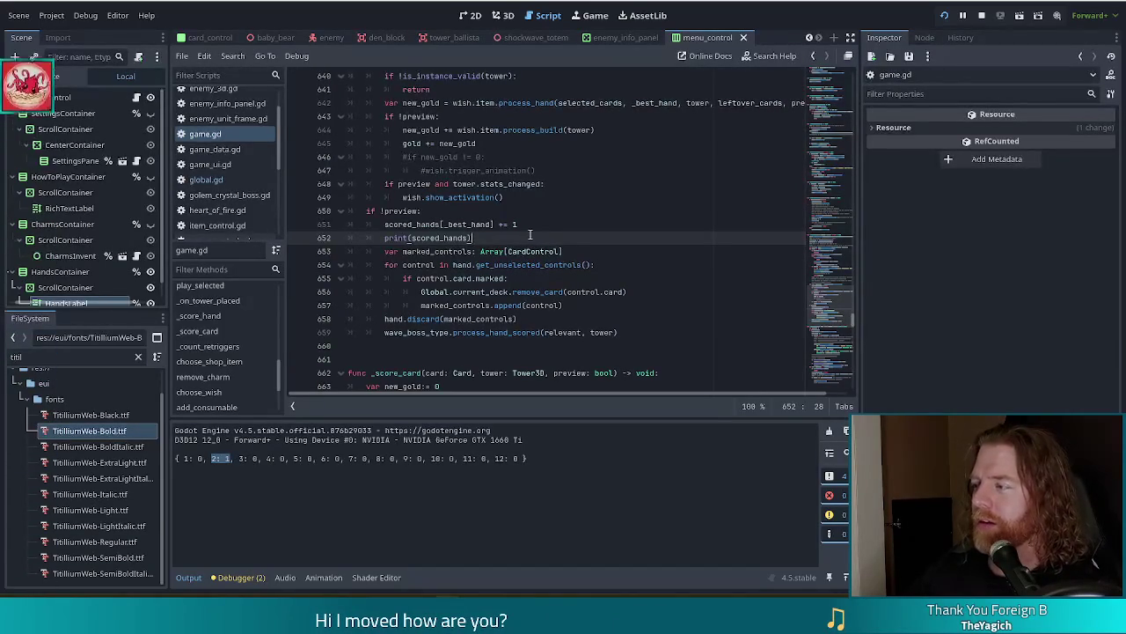
pyautogui.moveTo(424, 212); pyautogui.dragTo(444, 330)
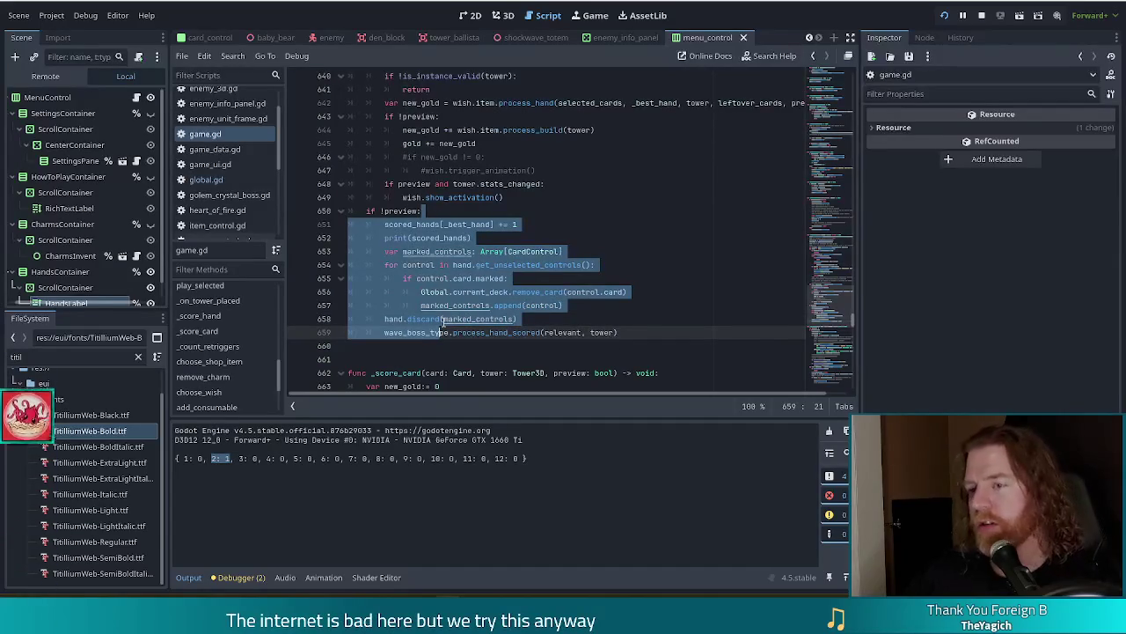
pyautogui.hotkey('ctrl', 'k')
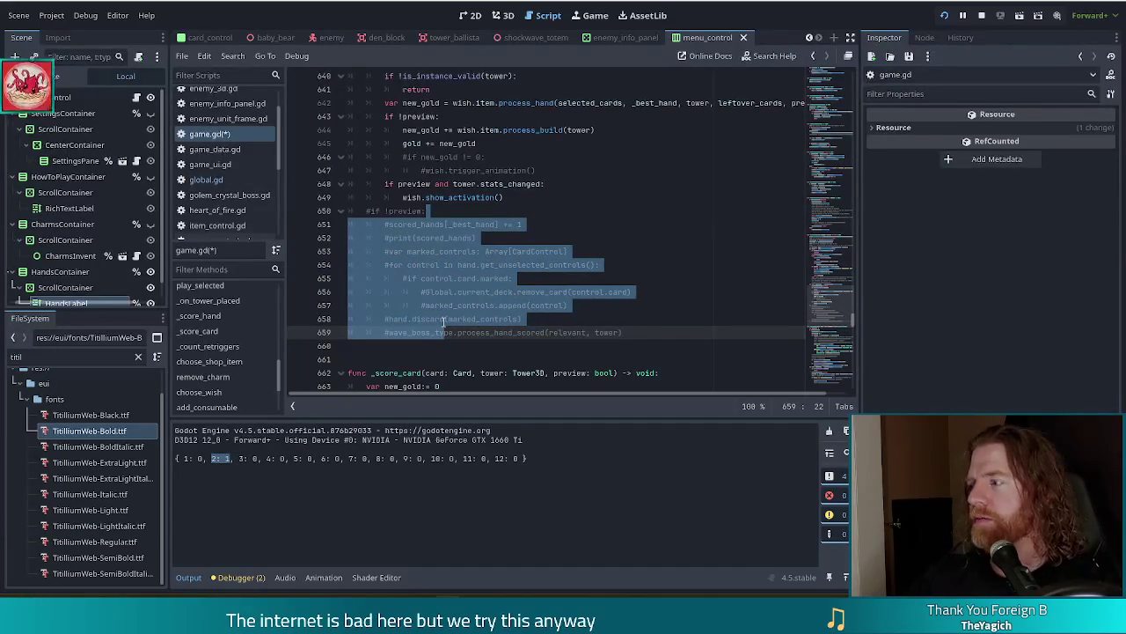
pyautogui.hotkey('ctrl', 'k')
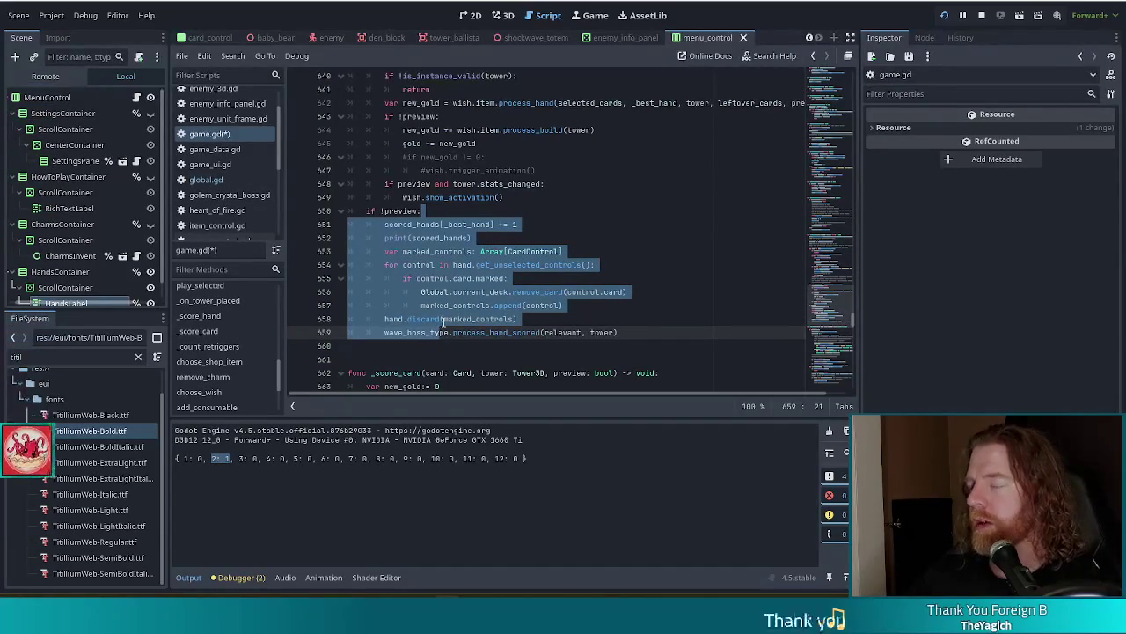
pyautogui.hotkey('ctrl', 's')
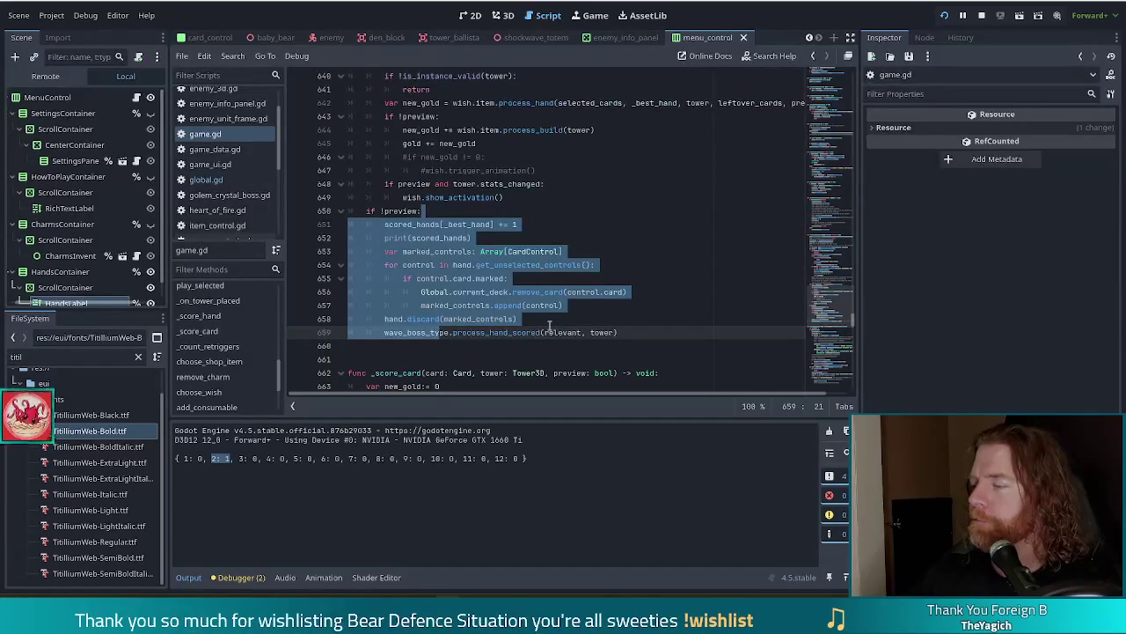
# - Delete the print(scored_hands) line after the increment and relaunch the game
pyautogui.click(504, 291)
pyautogui.click(466, 332)
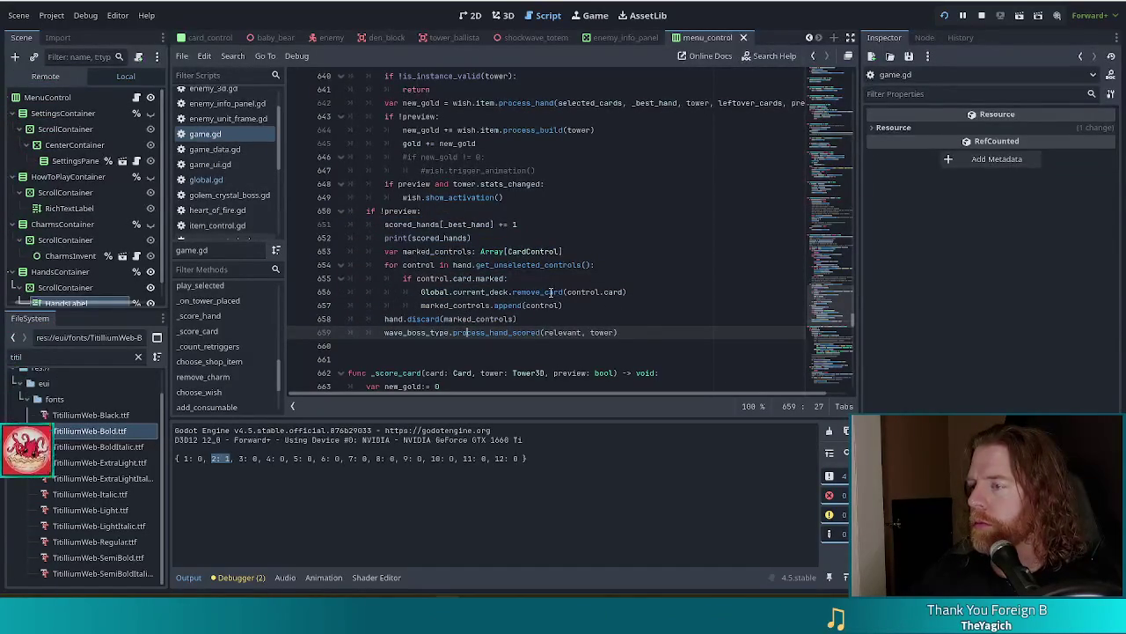
pyautogui.moveTo(551, 291)
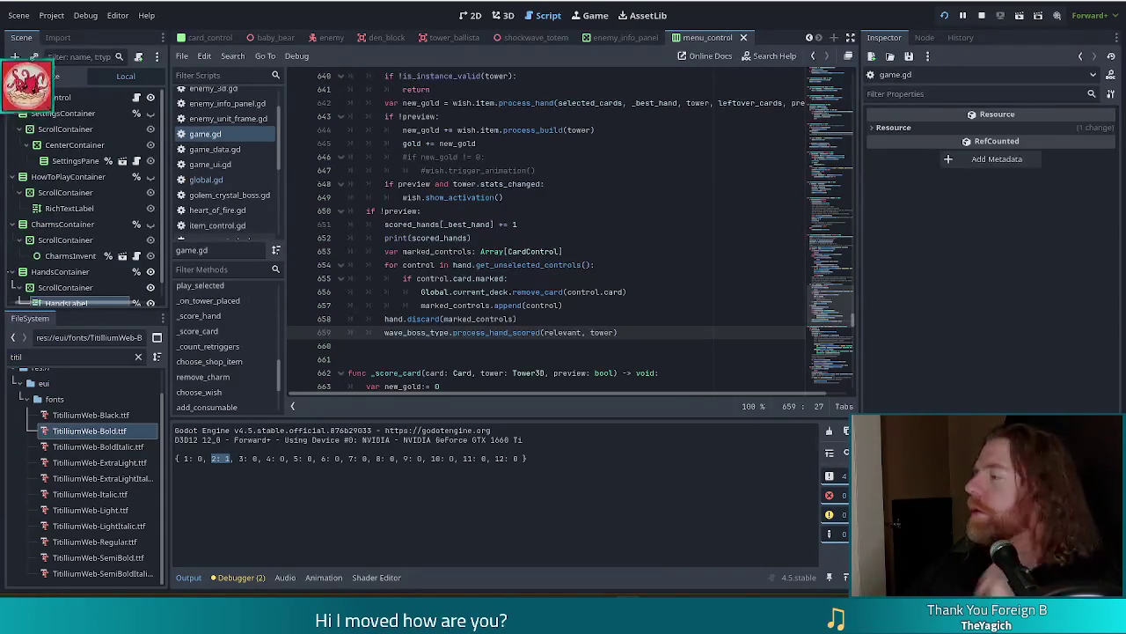
pyautogui.click(607, 223)
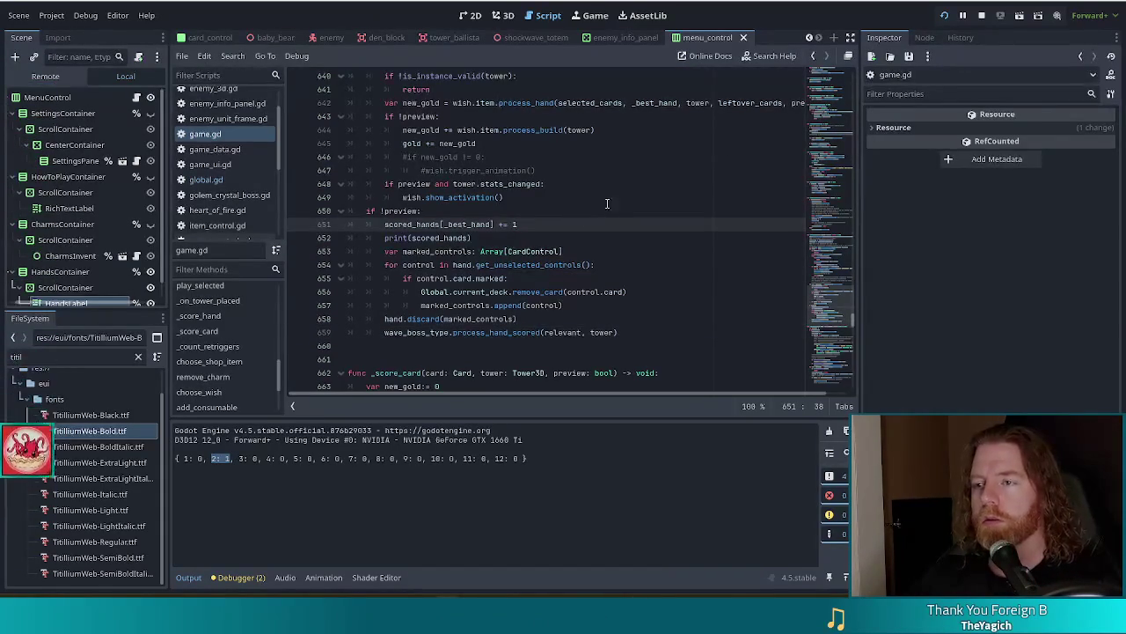
pyautogui.moveTo(528, 237); pyautogui.dragTo(566, 224)
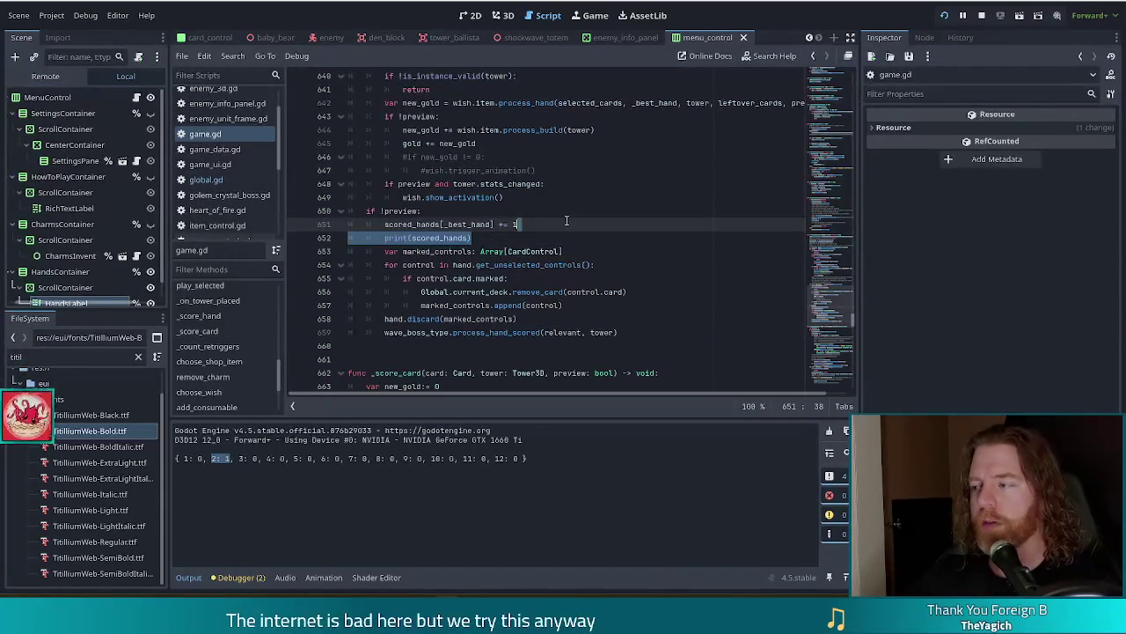
pyautogui.press('BackSpace')
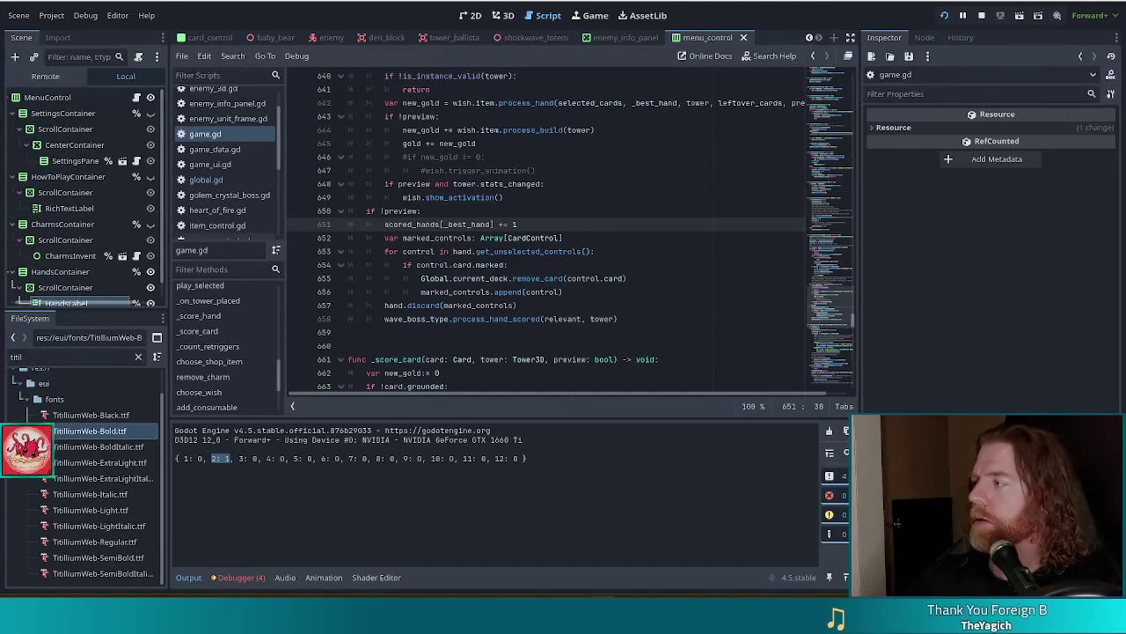
pyautogui.click(653, 251)
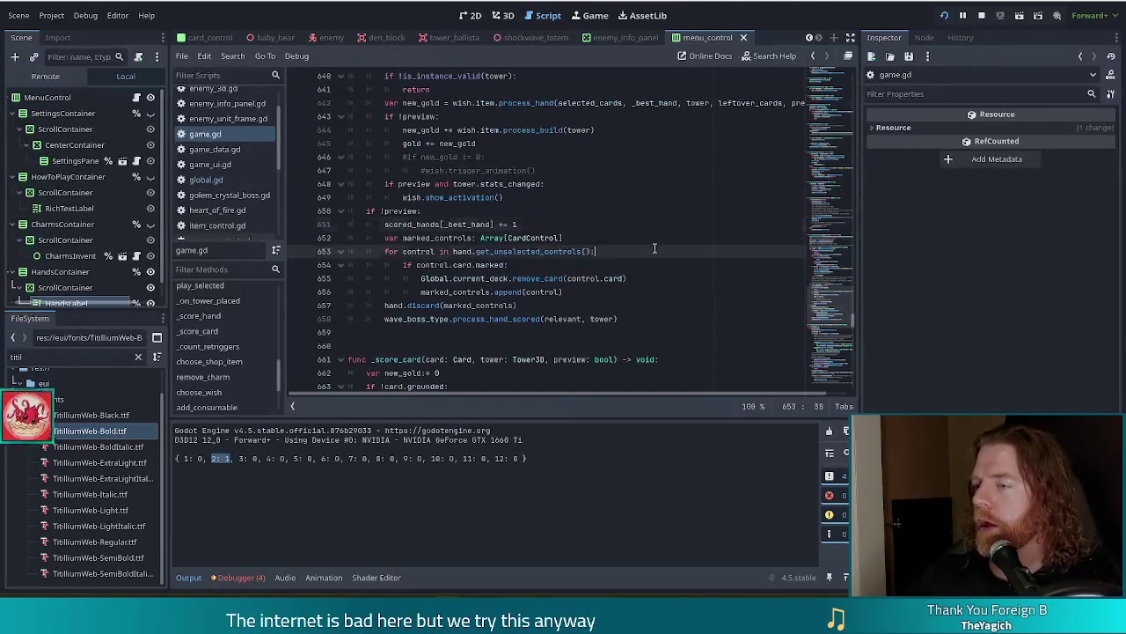
pyautogui.click(945, 15)
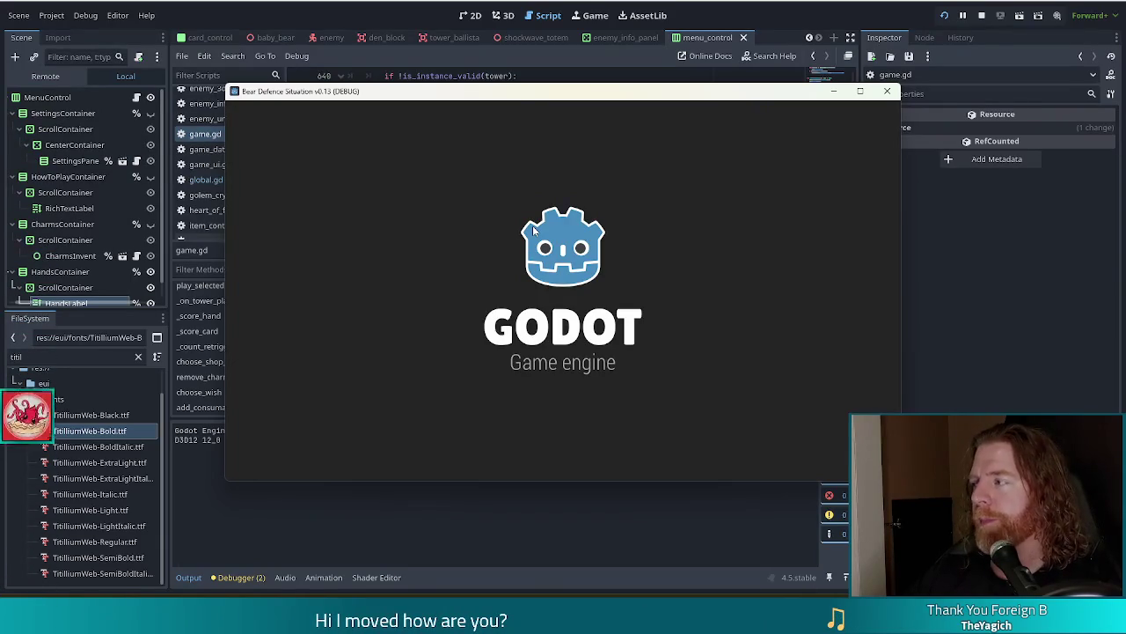
# - Start a new game and run add_wish shockwave_totem in the in-game console
pyautogui.click(367, 308)
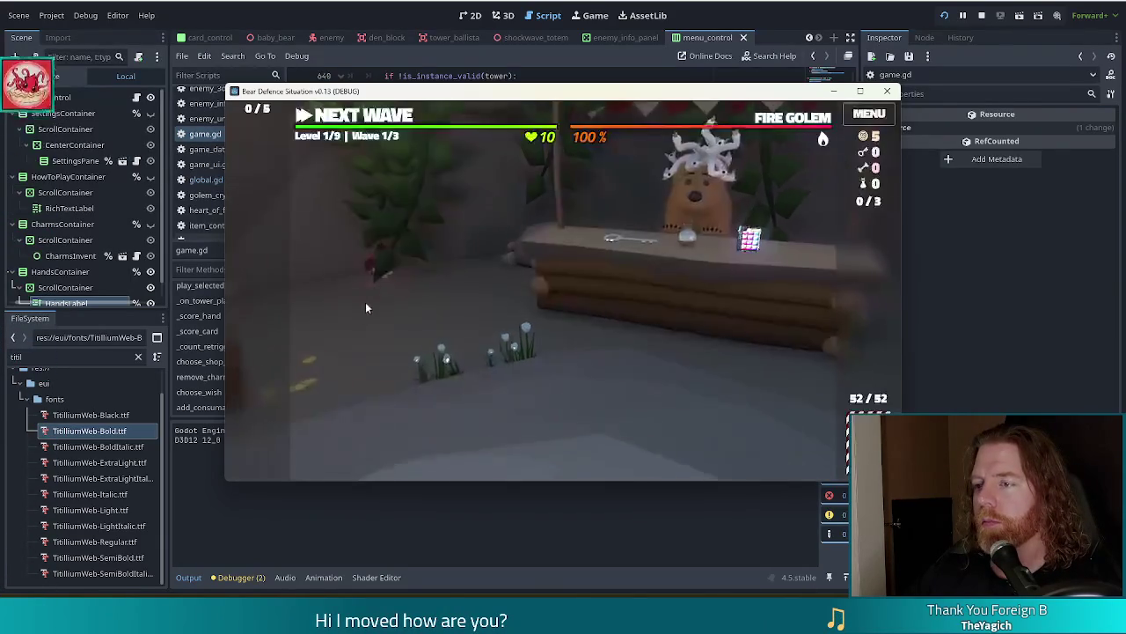
pyautogui.press('`')
pyautogui.write('add')
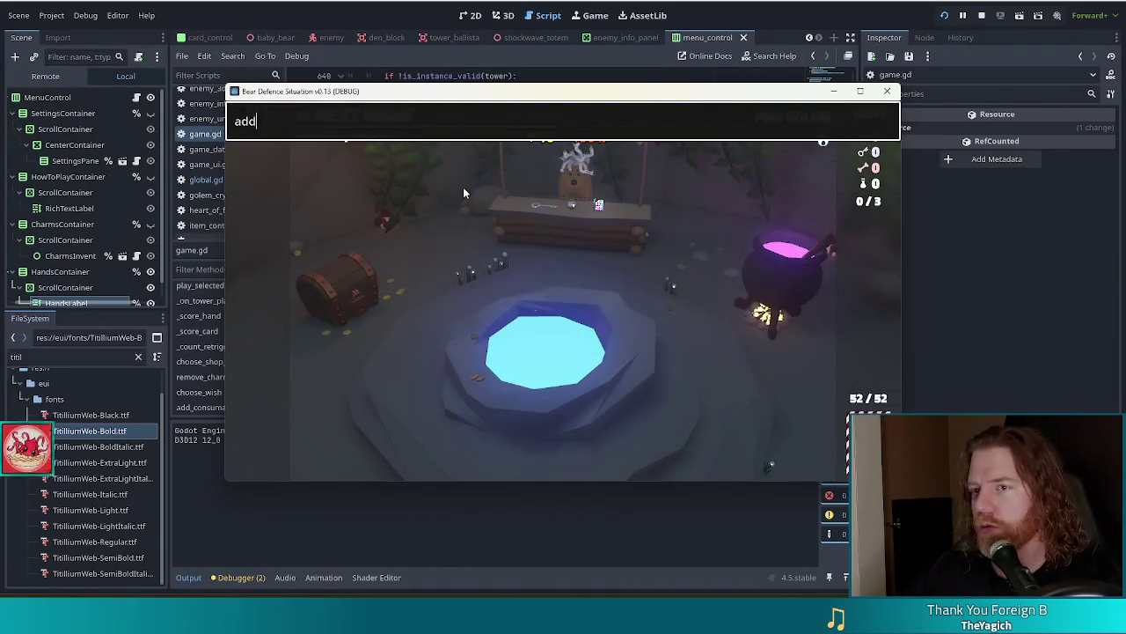
pyautogui.write('_wish shockewat')
pyautogui.press('BackSpace')
pyautogui.press('BackSpace')
pyautogui.press('BackSpace')
pyautogui.write('wave_totem')
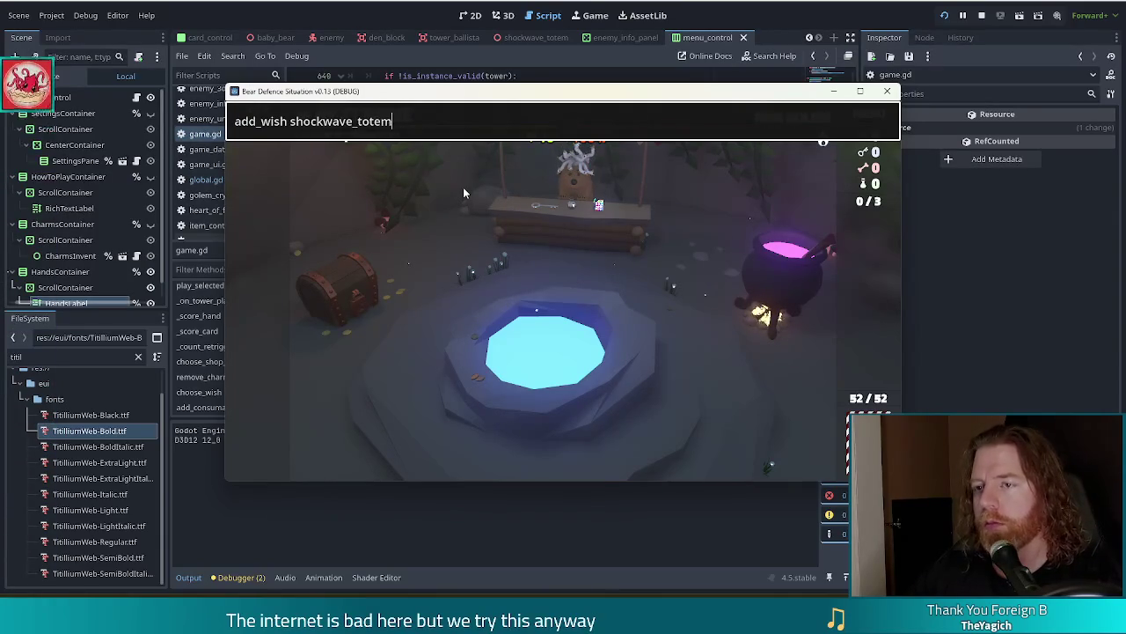
pyautogui.press('Return')
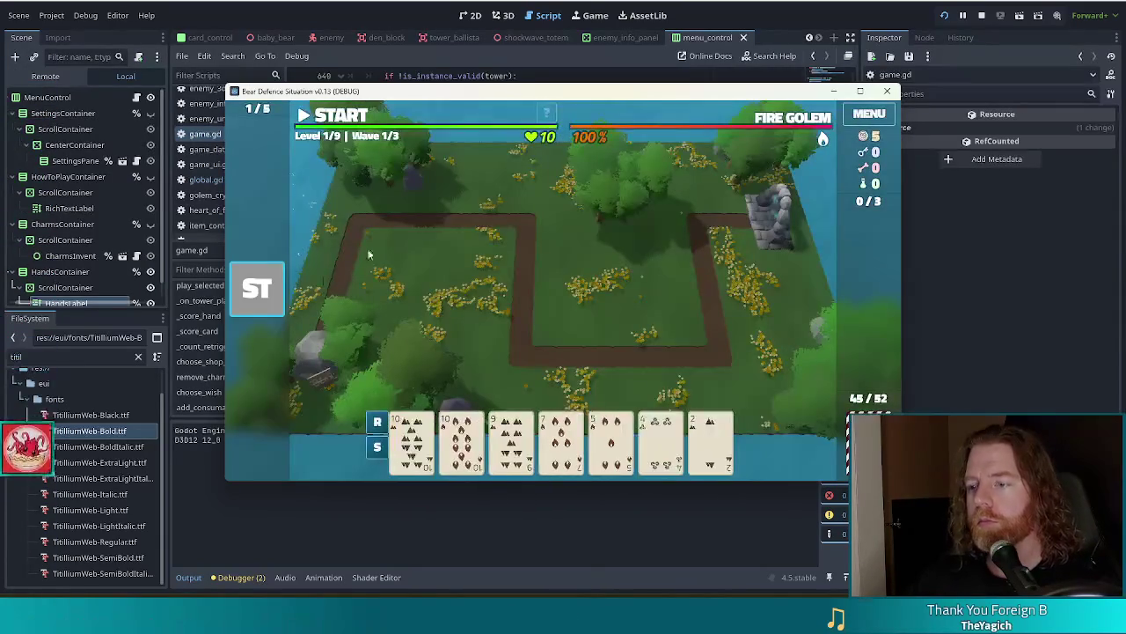
# - Place a ballista tower mid-map, start the first wave, then pause it
pyautogui.click(521, 369)
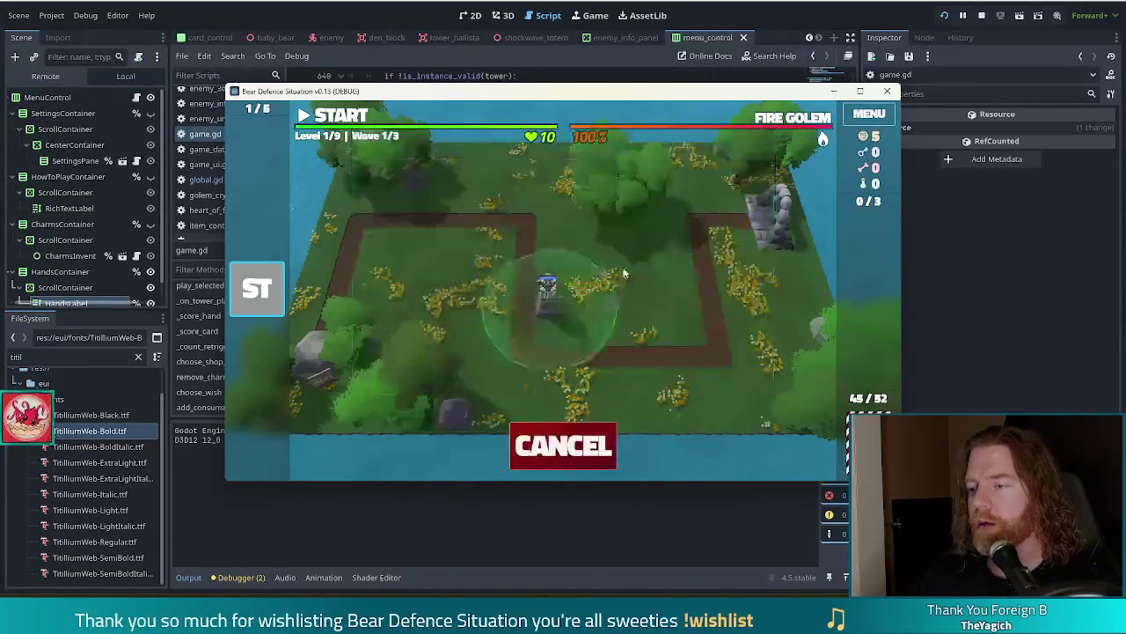
pyautogui.click(666, 283)
pyautogui.click(332, 115)
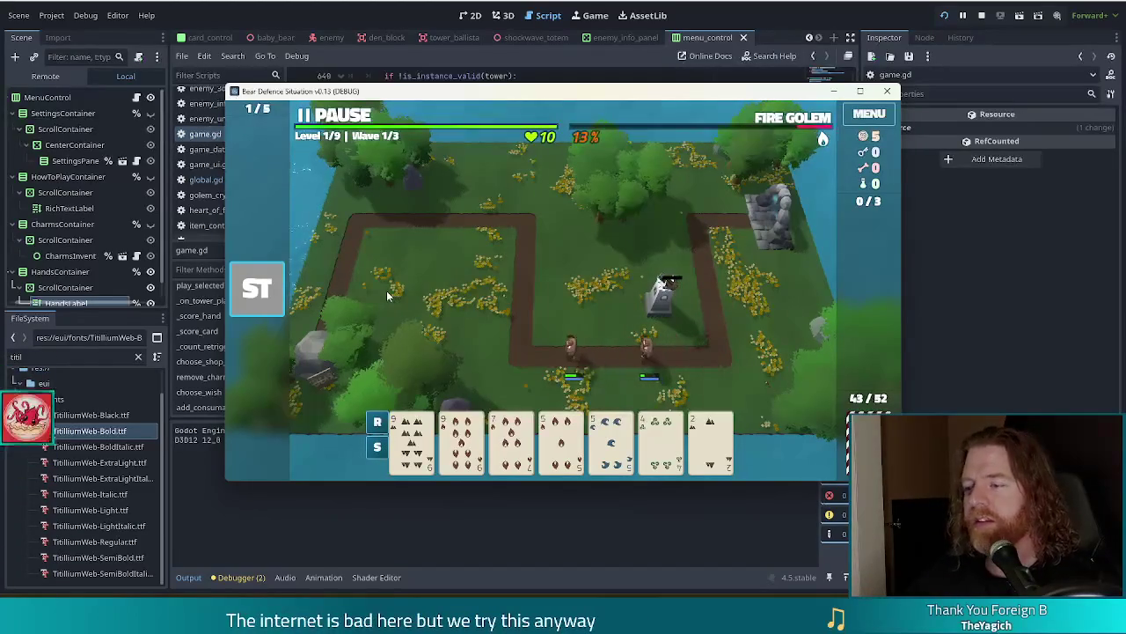
pyautogui.click(348, 115)
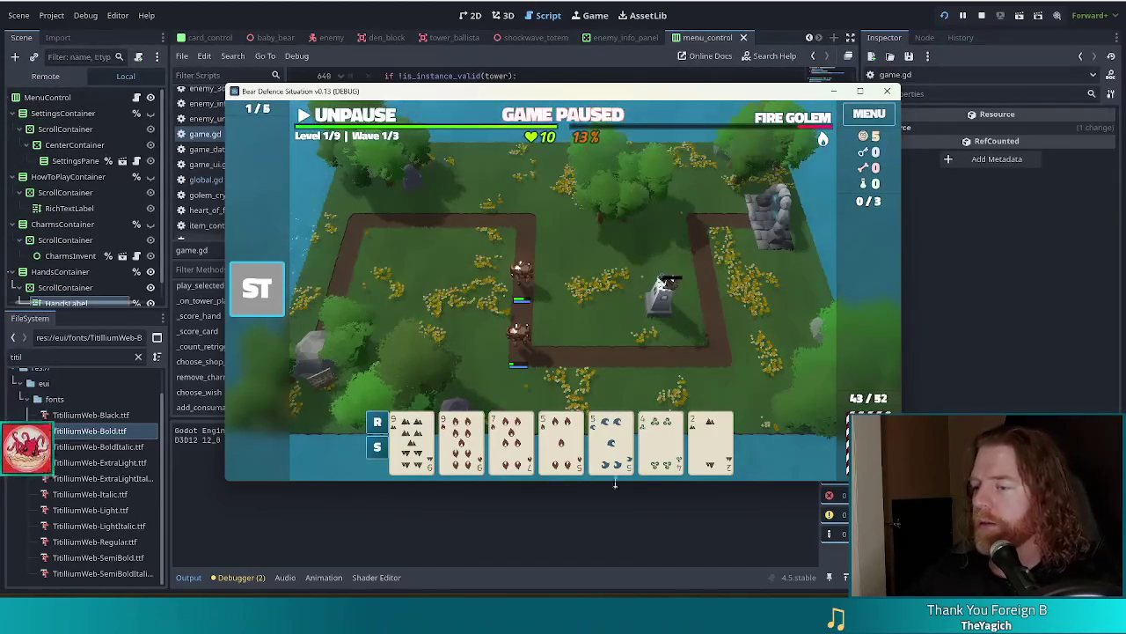
# - Build a second ballista from the pair of fives, finish the wave, then stop the game
pyautogui.click(607, 444)
pyautogui.click(562, 444)
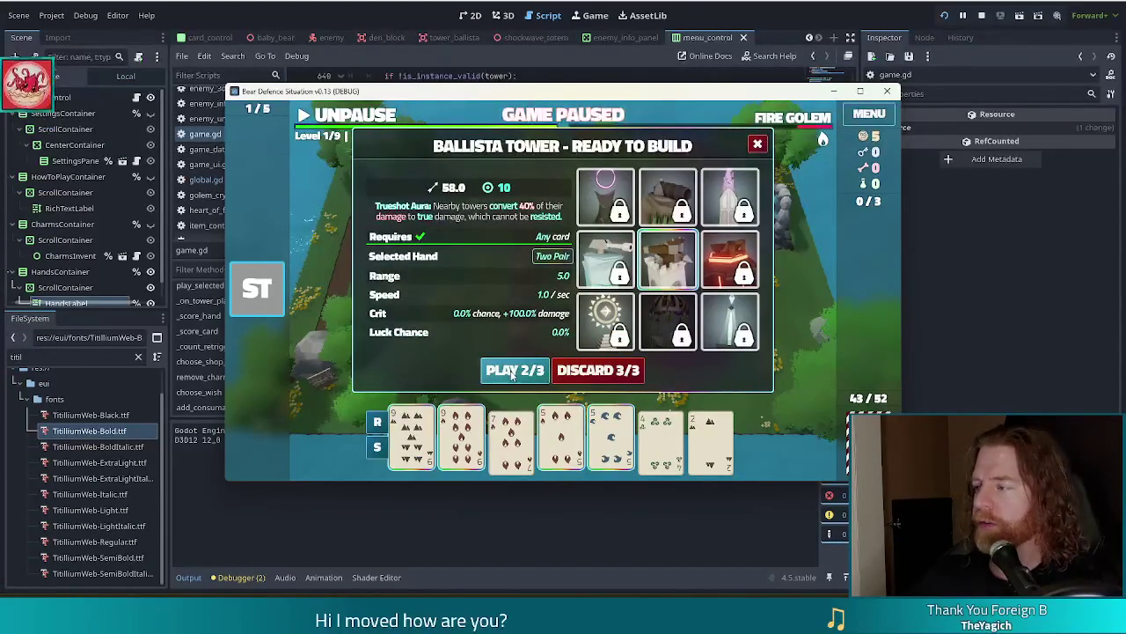
pyautogui.click(515, 371)
pyautogui.click(471, 257)
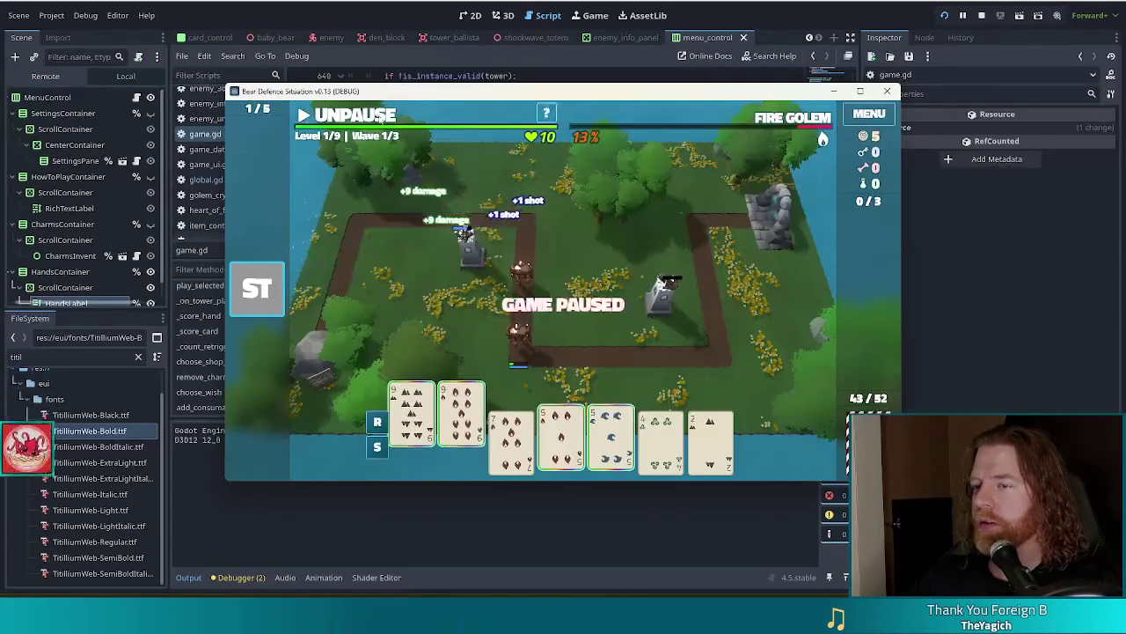
pyautogui.click(352, 117)
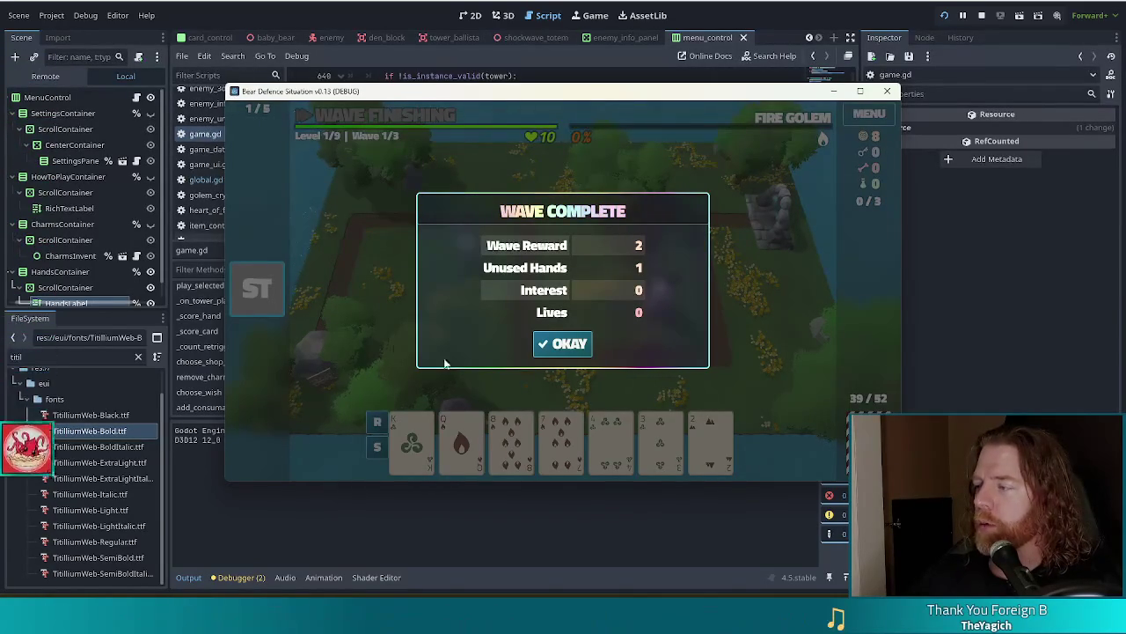
pyautogui.click(568, 349)
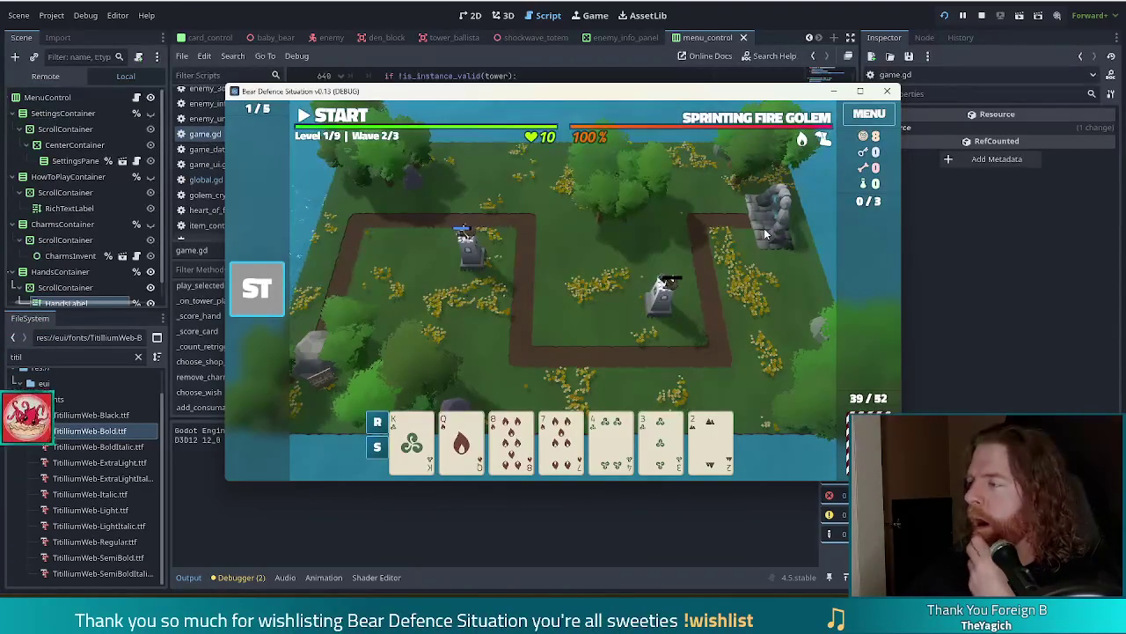
pyautogui.click(981, 15)
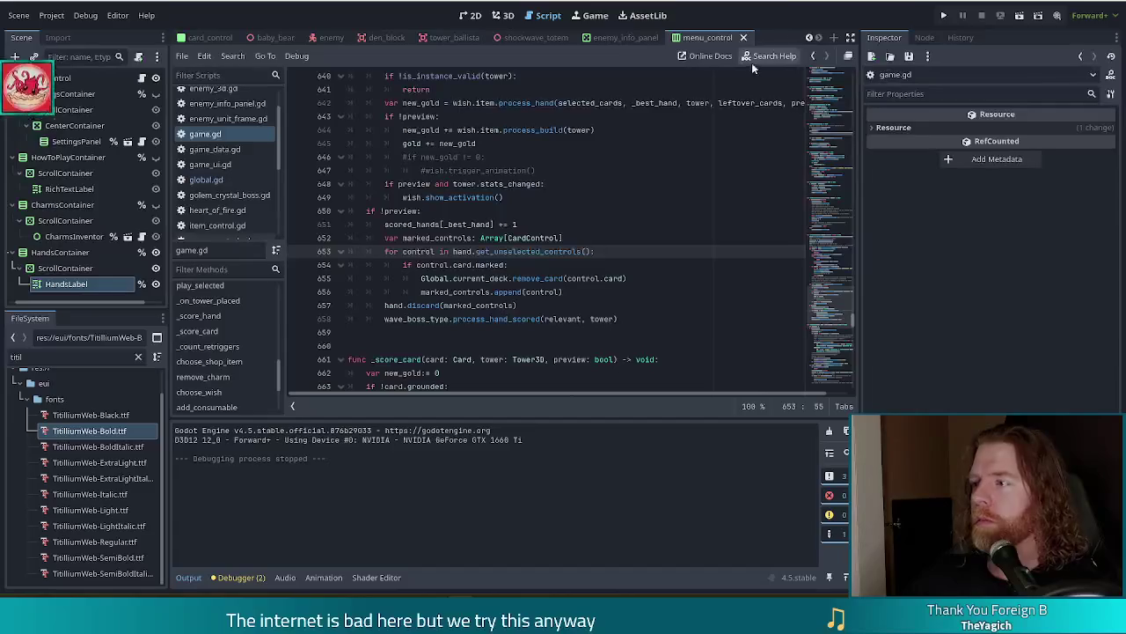
# - Relaunch the game, start a new game, and discard cards to draw replacements
pyautogui.click(945, 15)
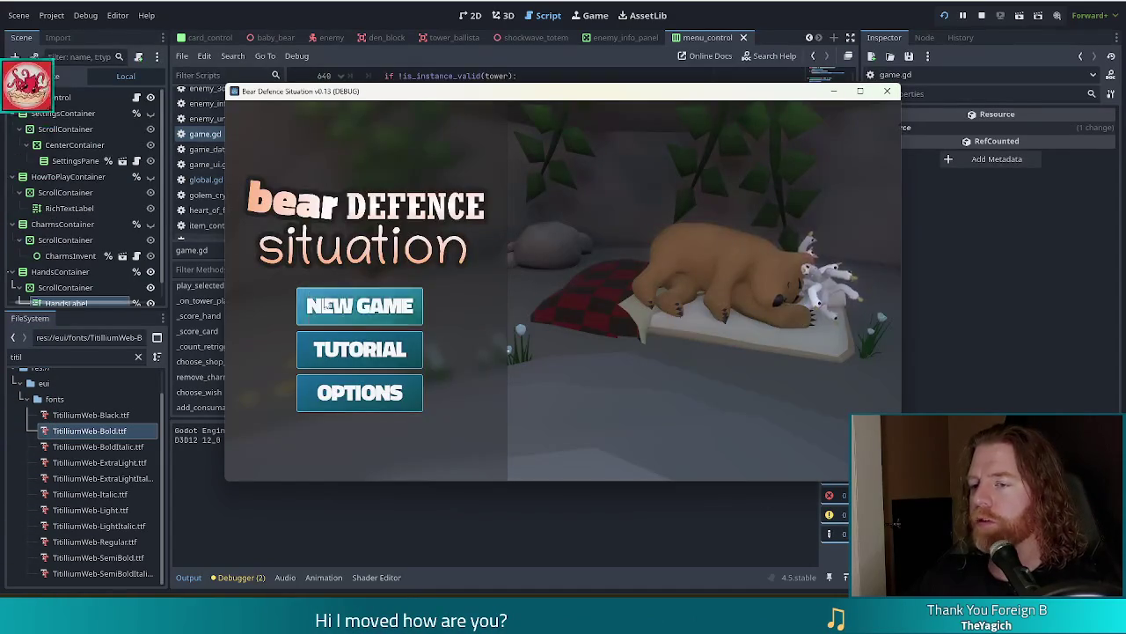
pyautogui.click(359, 305)
pyautogui.click(362, 121)
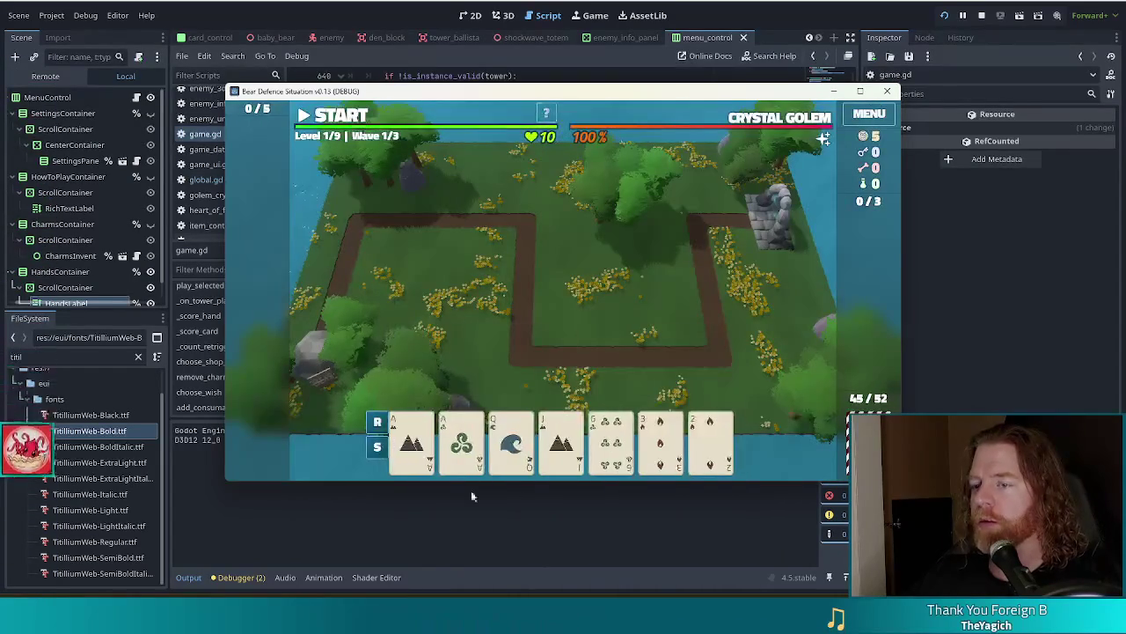
pyautogui.click(671, 452)
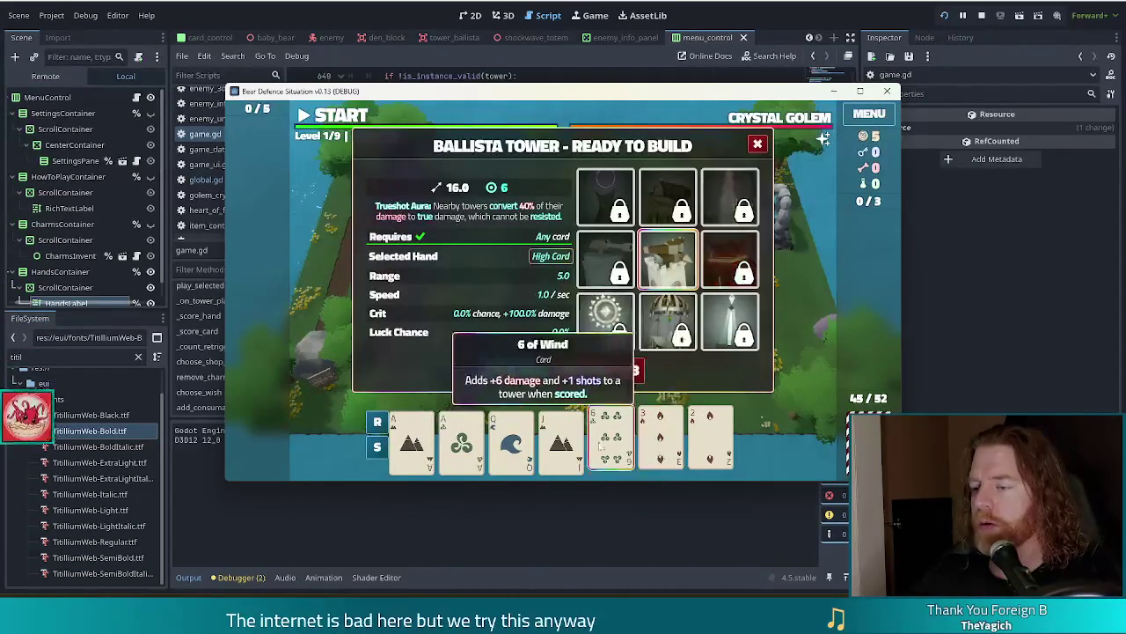
pyautogui.click(616, 369)
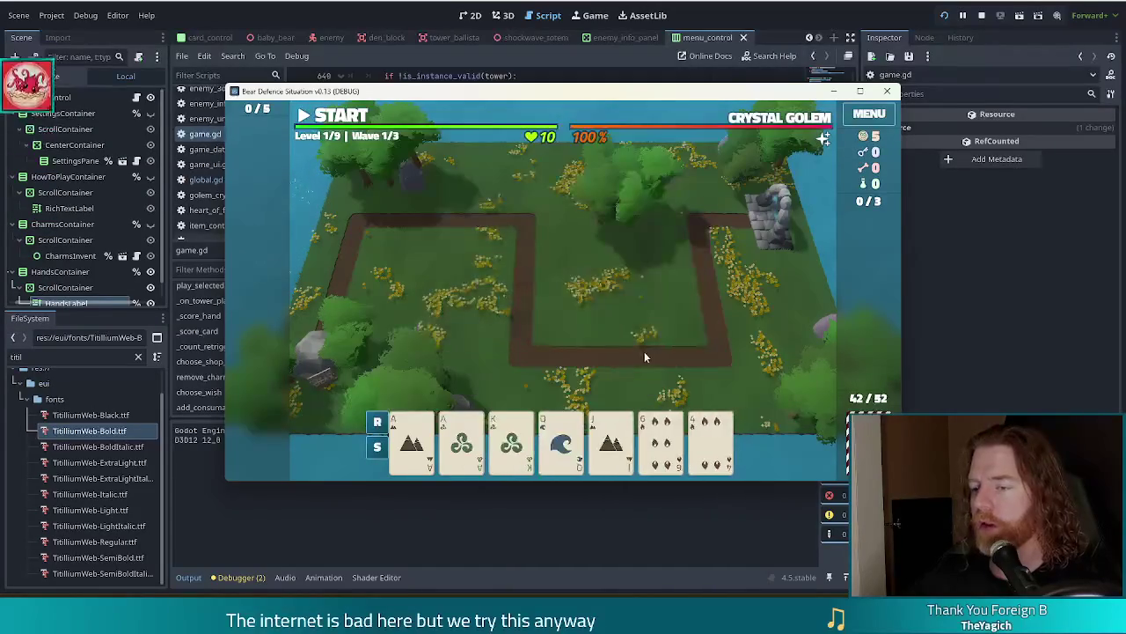
pyautogui.click(660, 444)
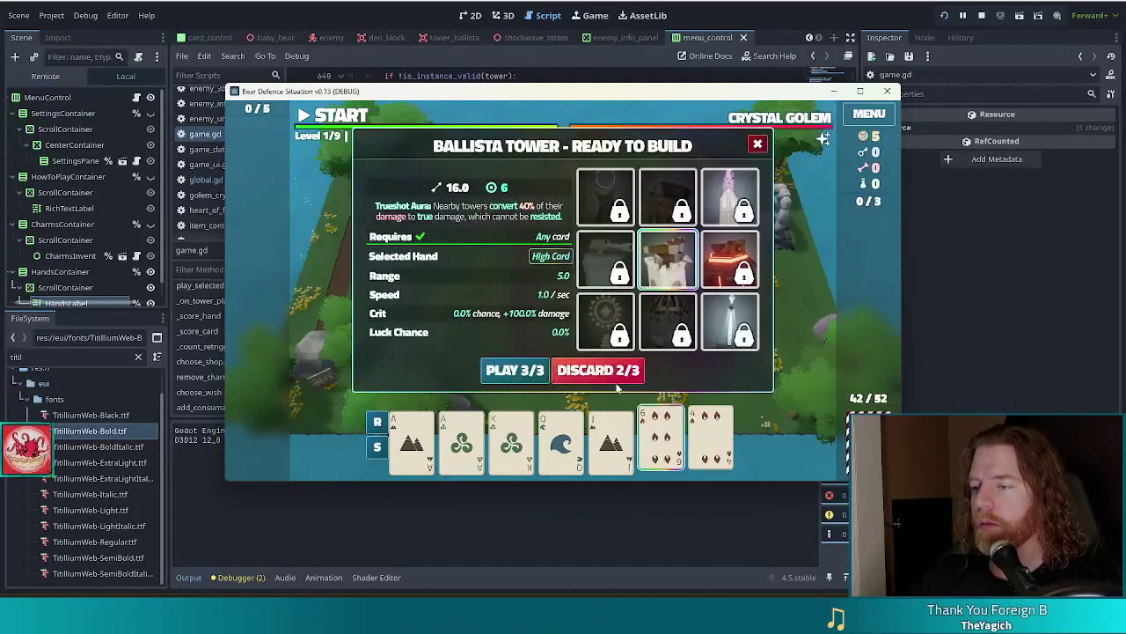
pyautogui.click(629, 374)
# - Build two Ballista towers on the grass from an Ace pair and a King pair
pyautogui.click(461, 440)
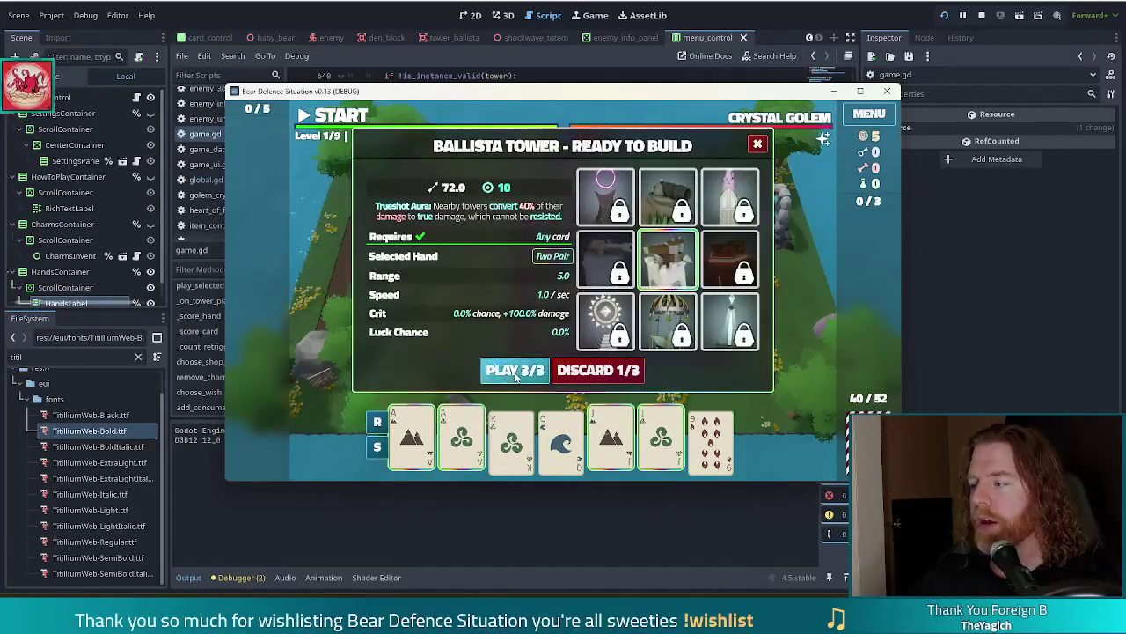
pyautogui.click(511, 370)
pyautogui.click(573, 301)
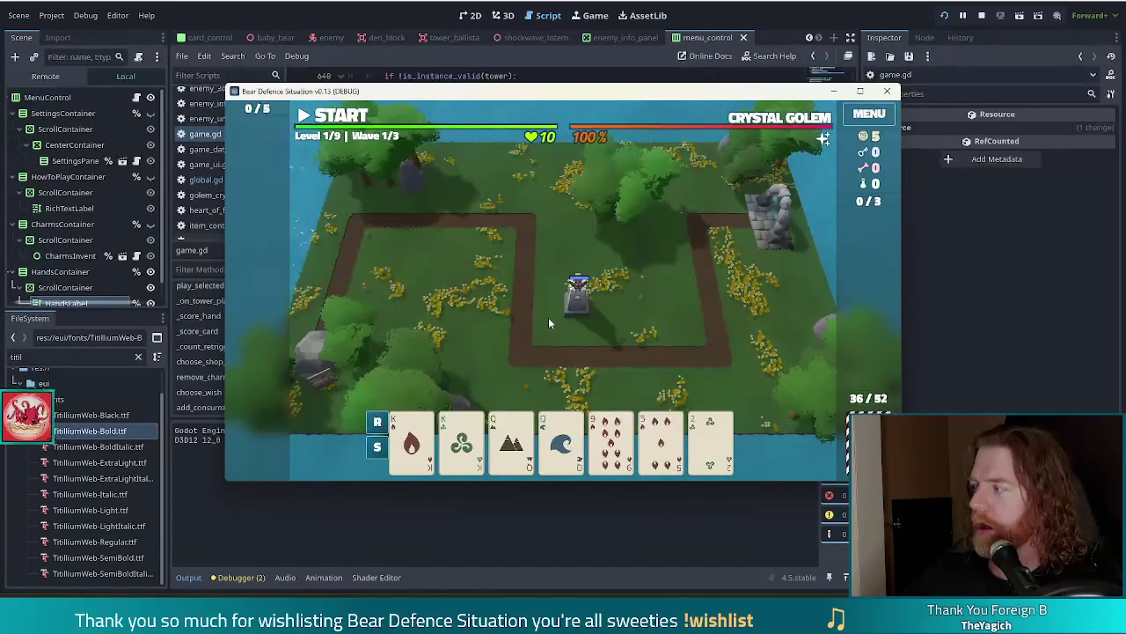
pyautogui.click(412, 440)
pyautogui.click(461, 440)
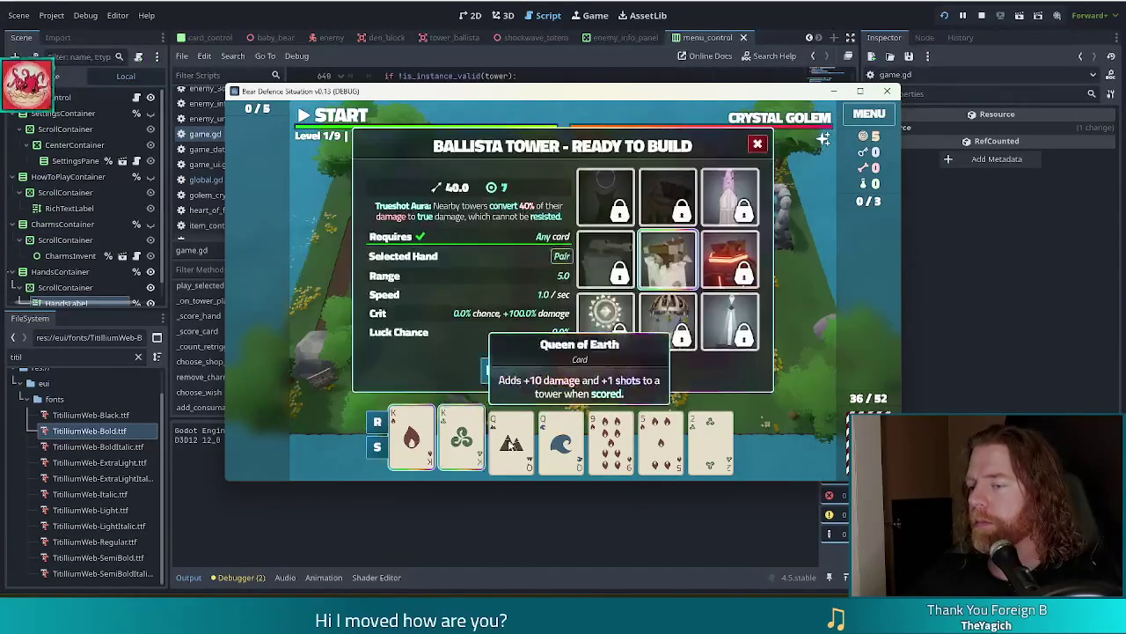
pyautogui.click(519, 369)
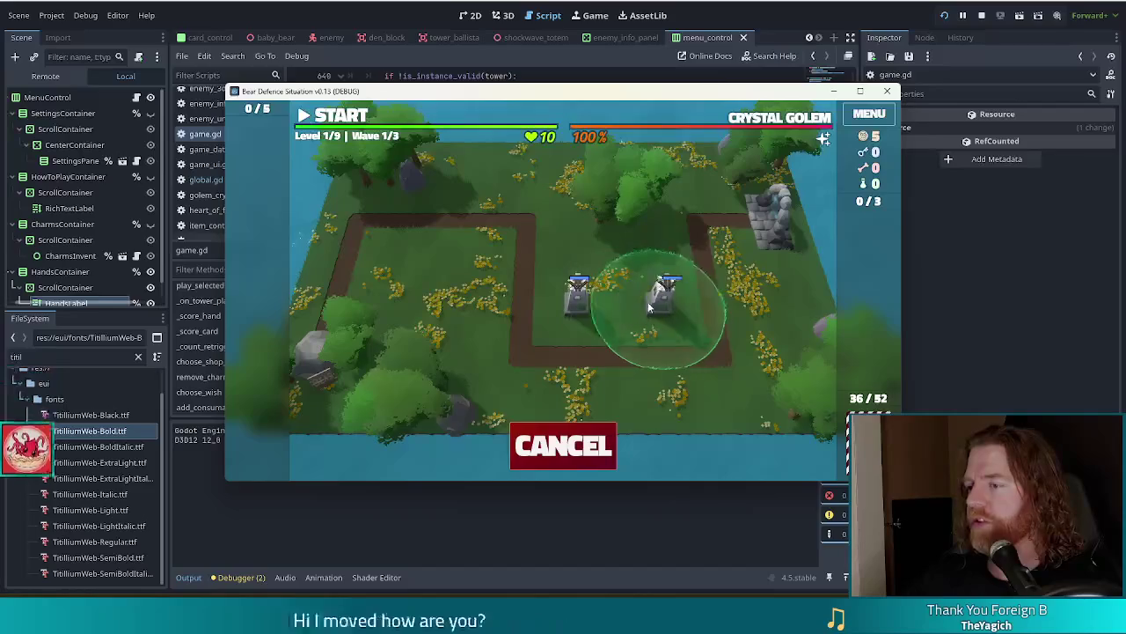
pyautogui.click(649, 303)
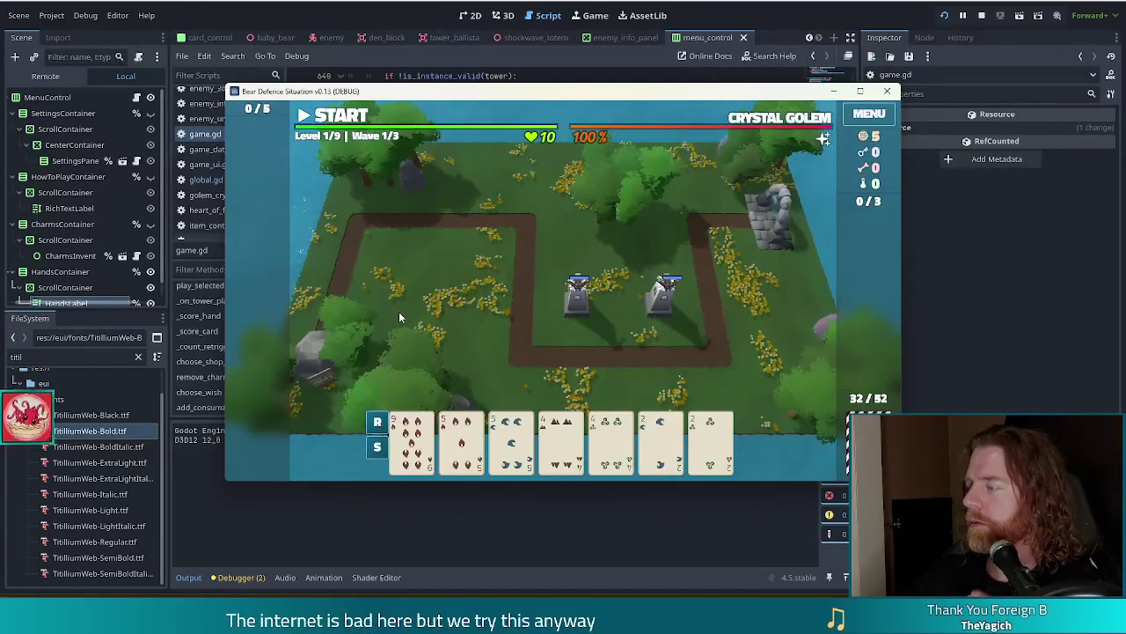
# - Move the game window up and left, then stop the running game
pyautogui.moveTo(700, 138)
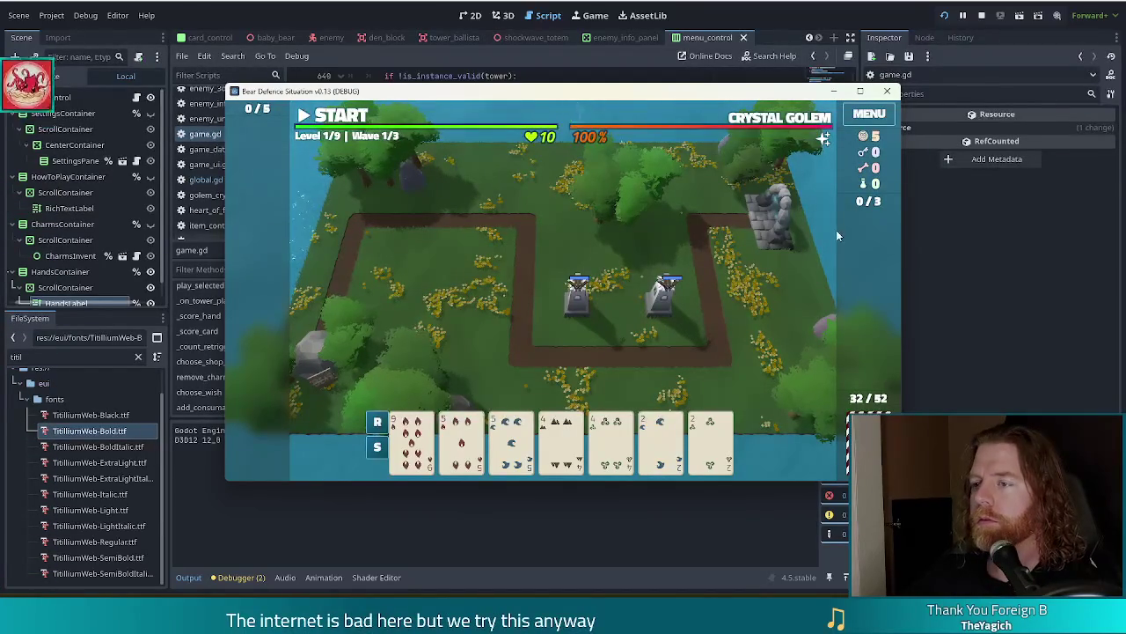
pyautogui.moveTo(773, 94)
pyautogui.mouseDown()
pyautogui.moveTo(724, 85)
pyautogui.moveTo(733, 76)
pyautogui.mouseUp()
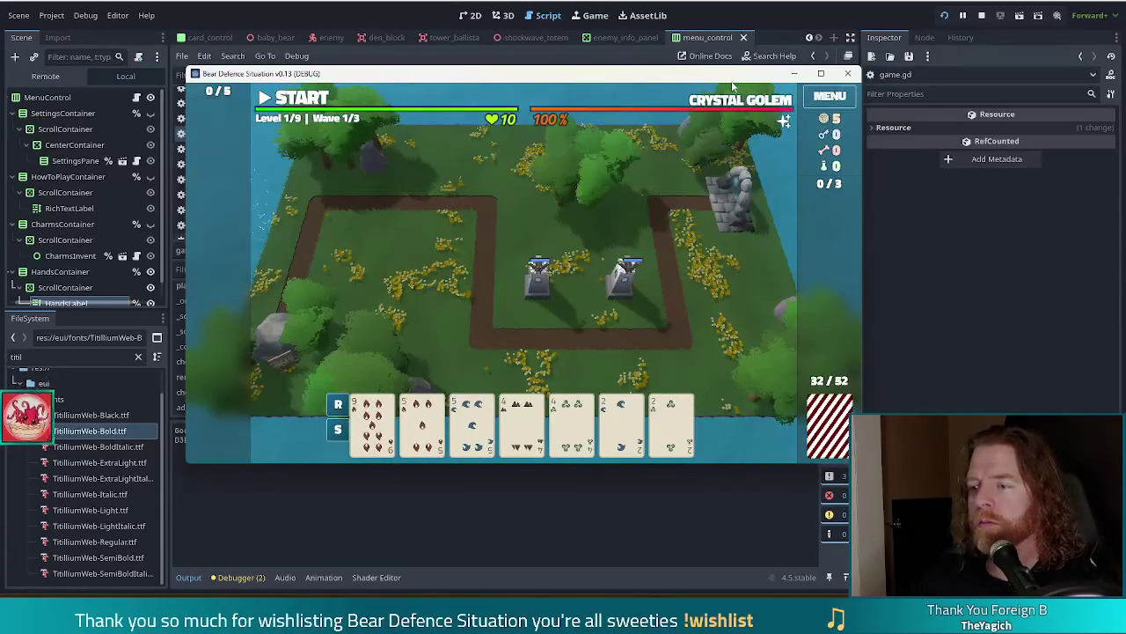
pyautogui.click(982, 16)
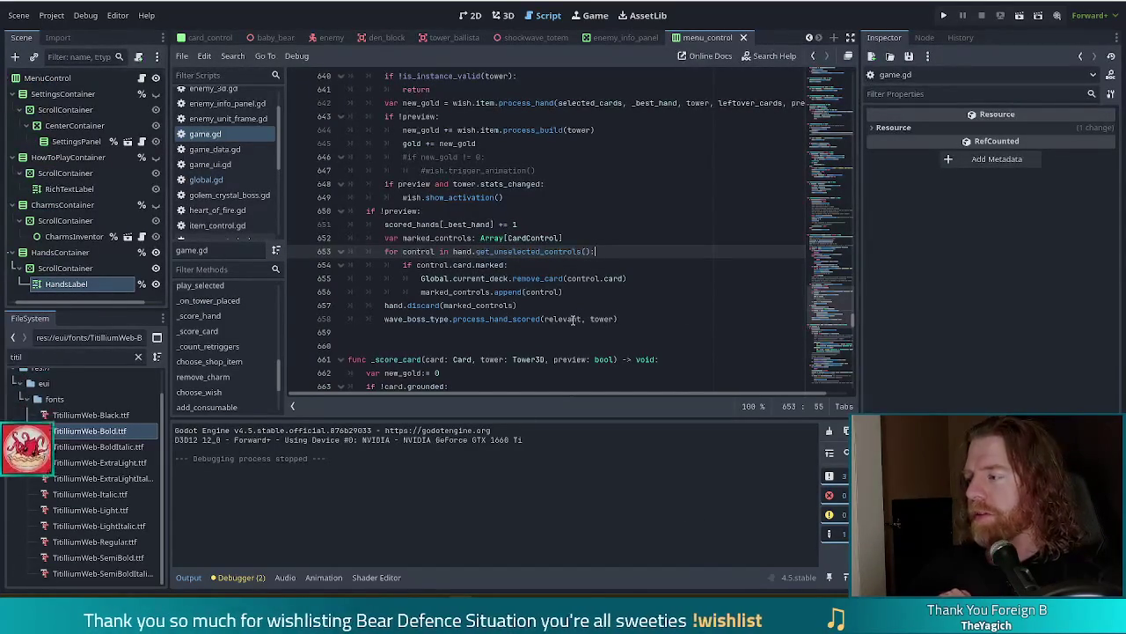
# - Back in game.gd, put the caret at the ends of lines 654 and 653, then select the FileSystem filter text
pyautogui.moveTo(572, 322)
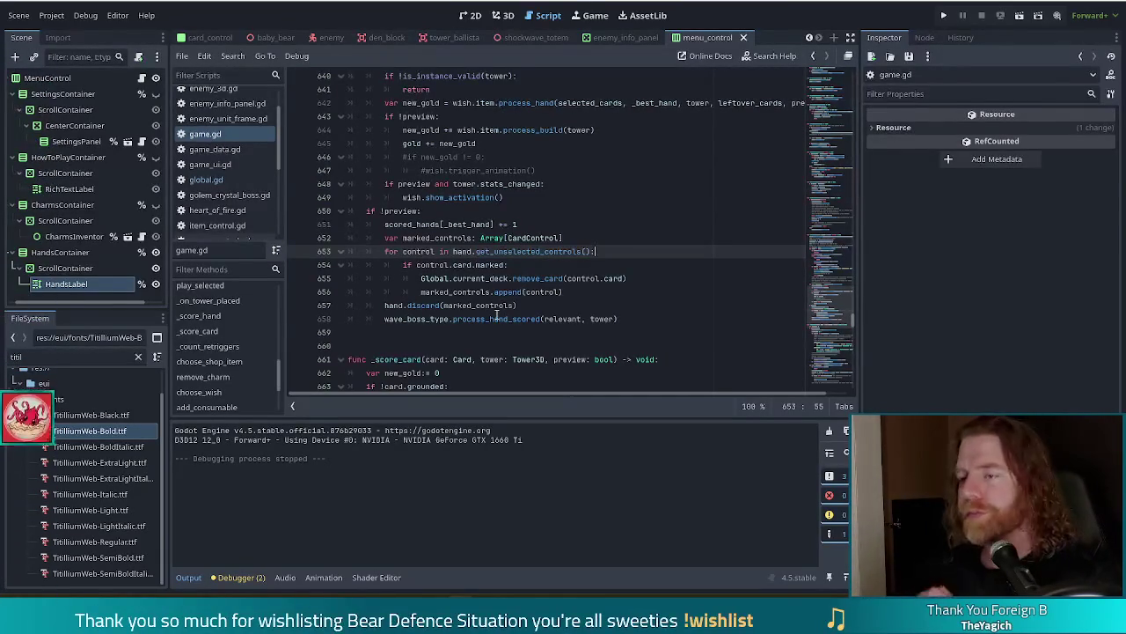
pyautogui.click(557, 267)
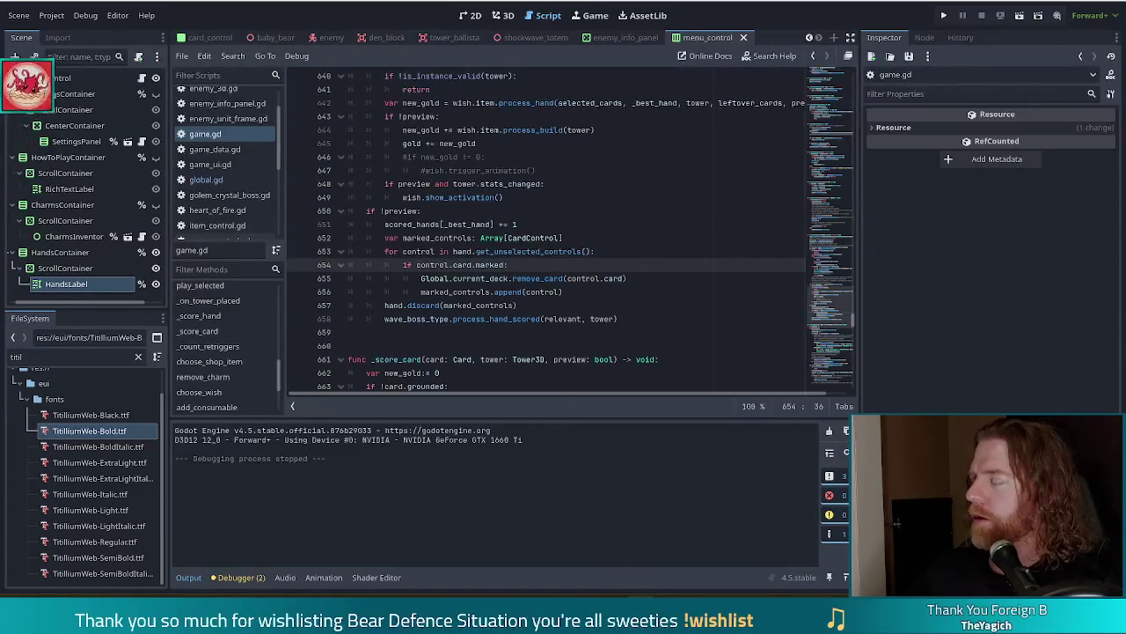
pyautogui.click(627, 251)
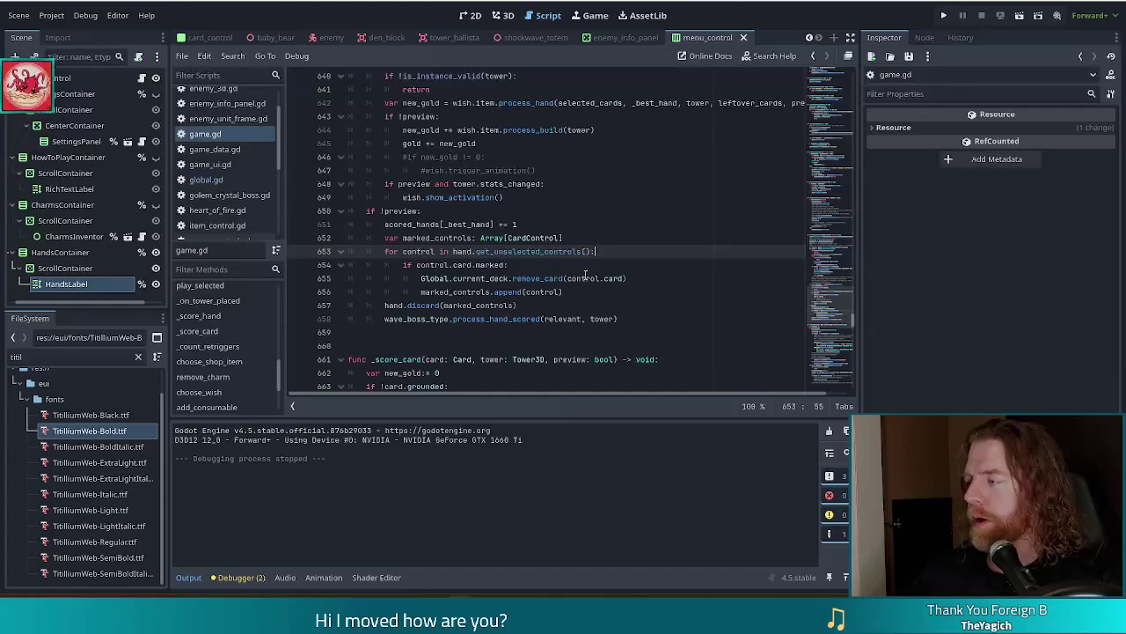
pyautogui.moveTo(517, 278)
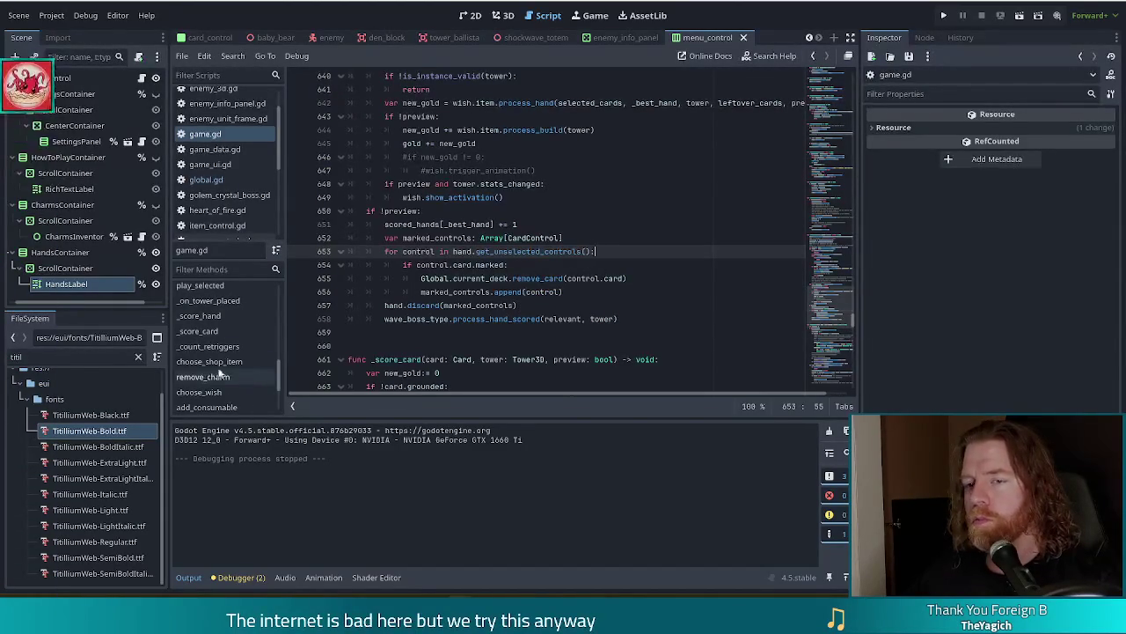
pyautogui.moveTo(57, 356); pyautogui.dragTo(3, 359)
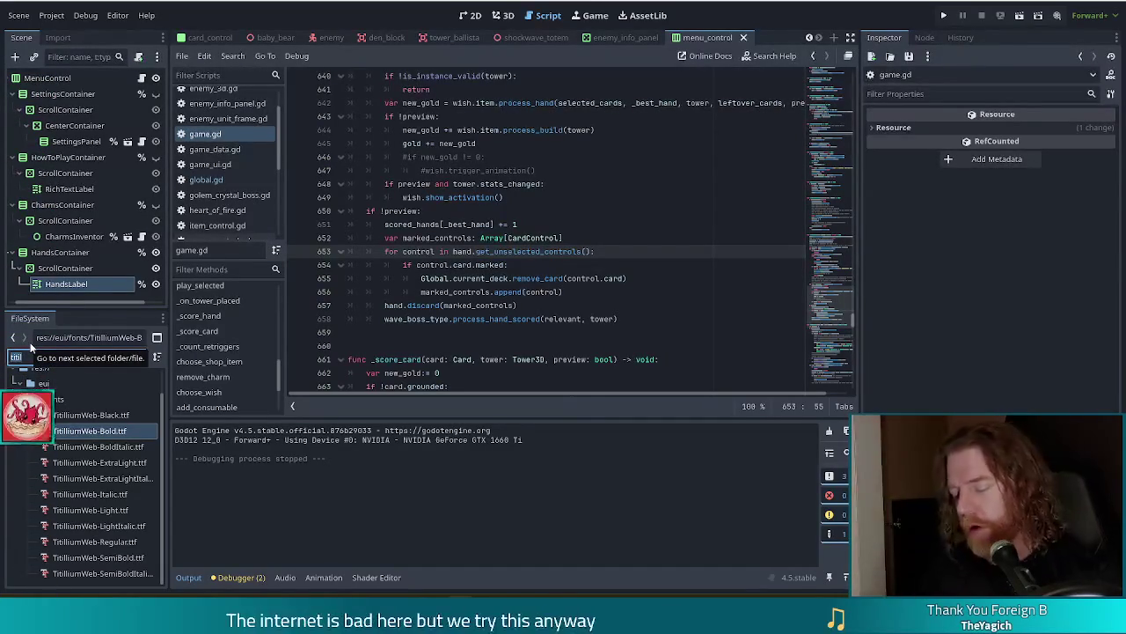
# - Filter the FileSystem by 'heart' and duplicate heart_of_fire.tres
pyautogui.write('heart')
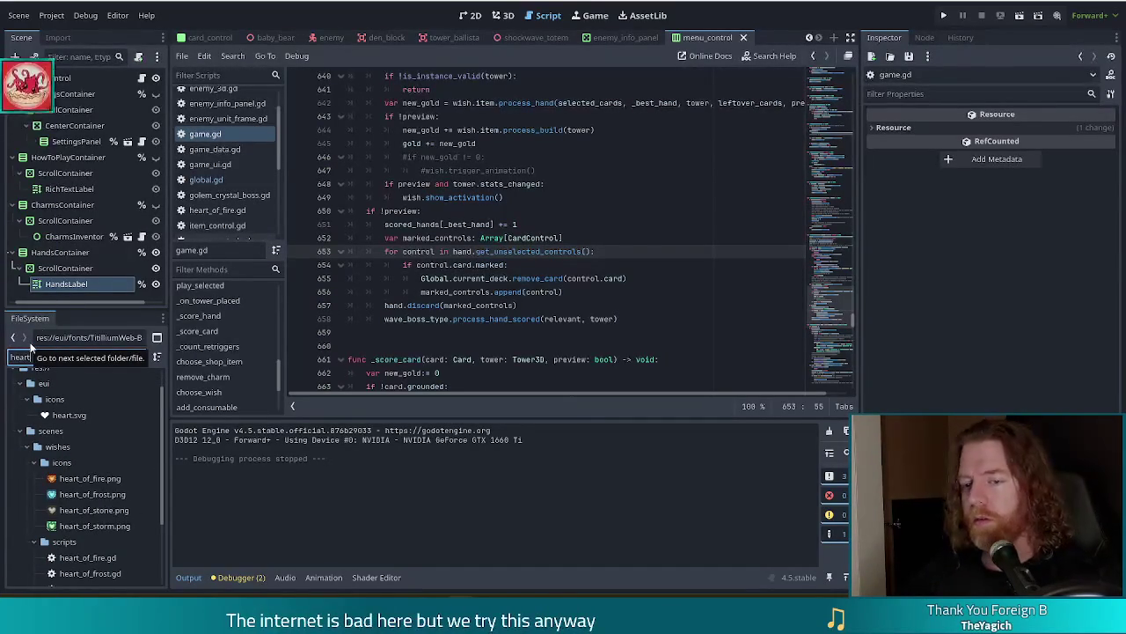
pyautogui.scroll(-3, 120, 458)
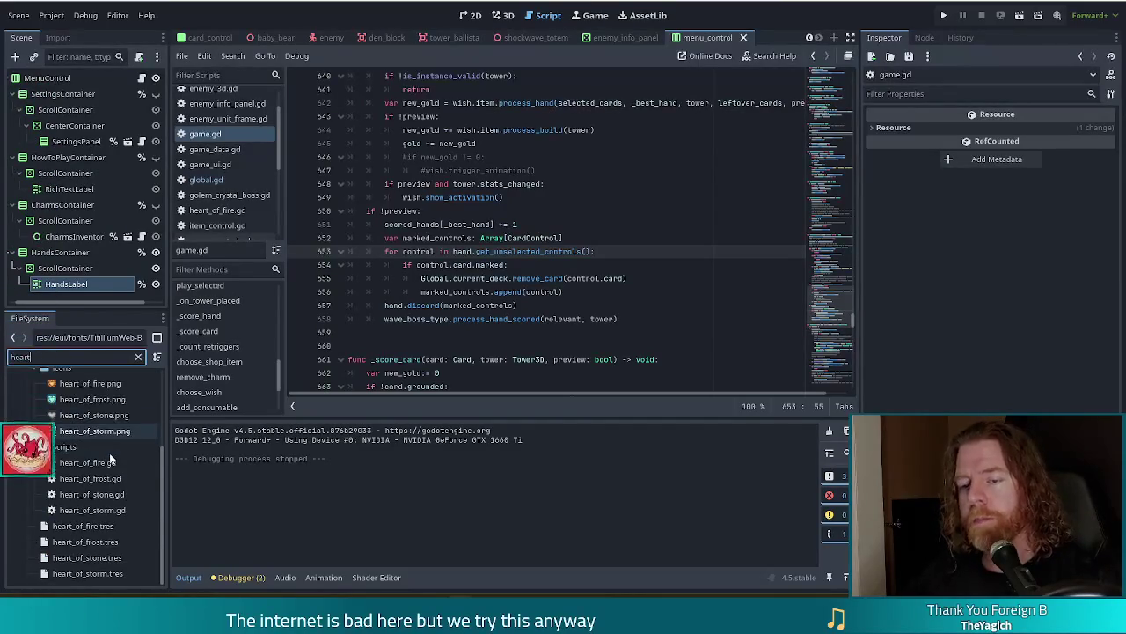
pyautogui.click(85, 526)
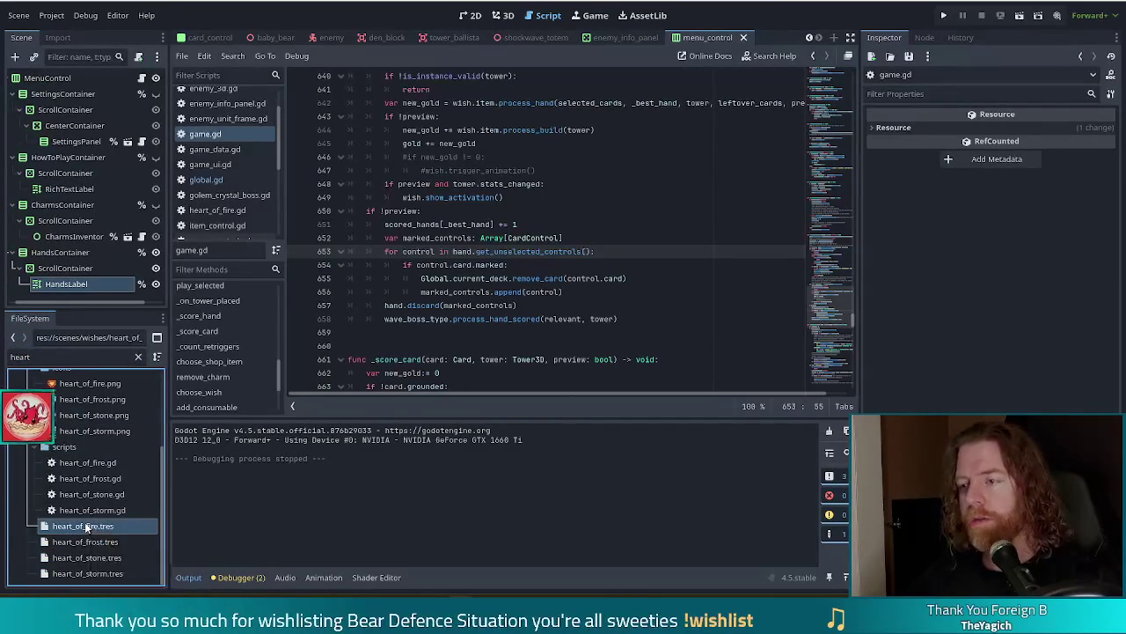
pyautogui.hotkey('ctrl', 'd')
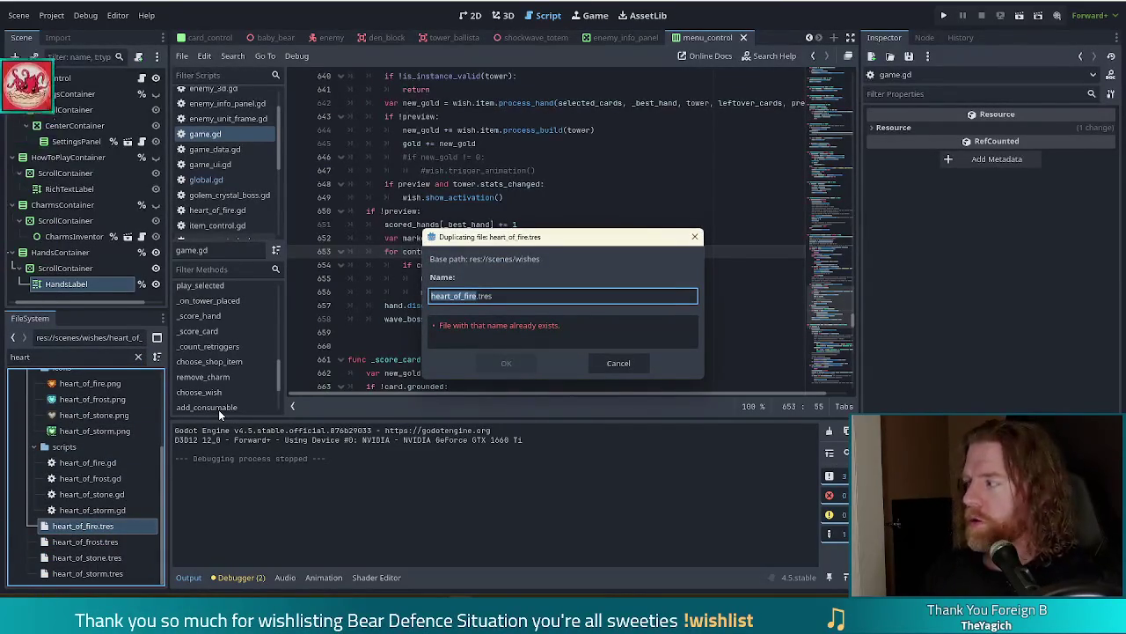
# - Save the resource copy as crazy_eights.tres, duplicate heart_of_fire.gd as crazy_eights.gd, and select the filter text
pyautogui.write('crazy_')
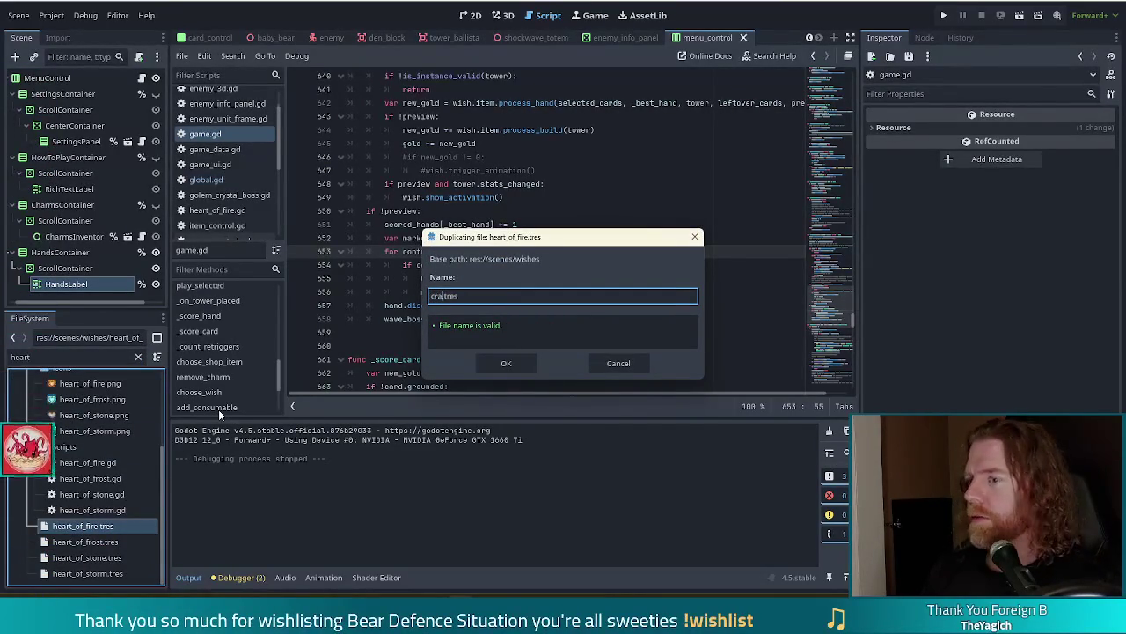
pyautogui.write('heart')
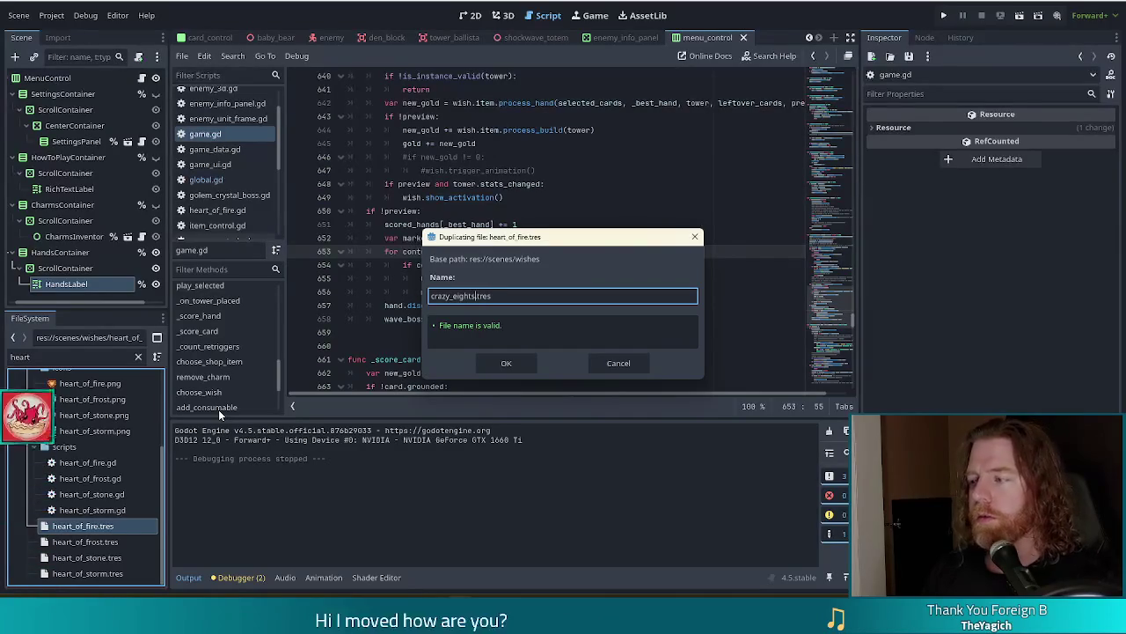
pyautogui.press('Return')
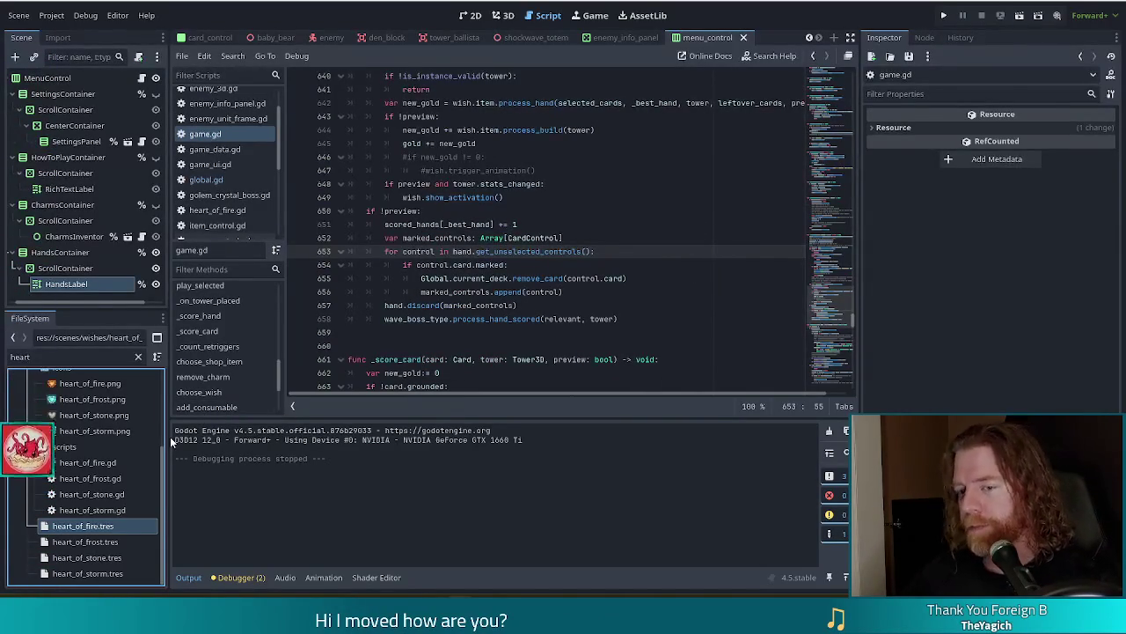
pyautogui.click(86, 463)
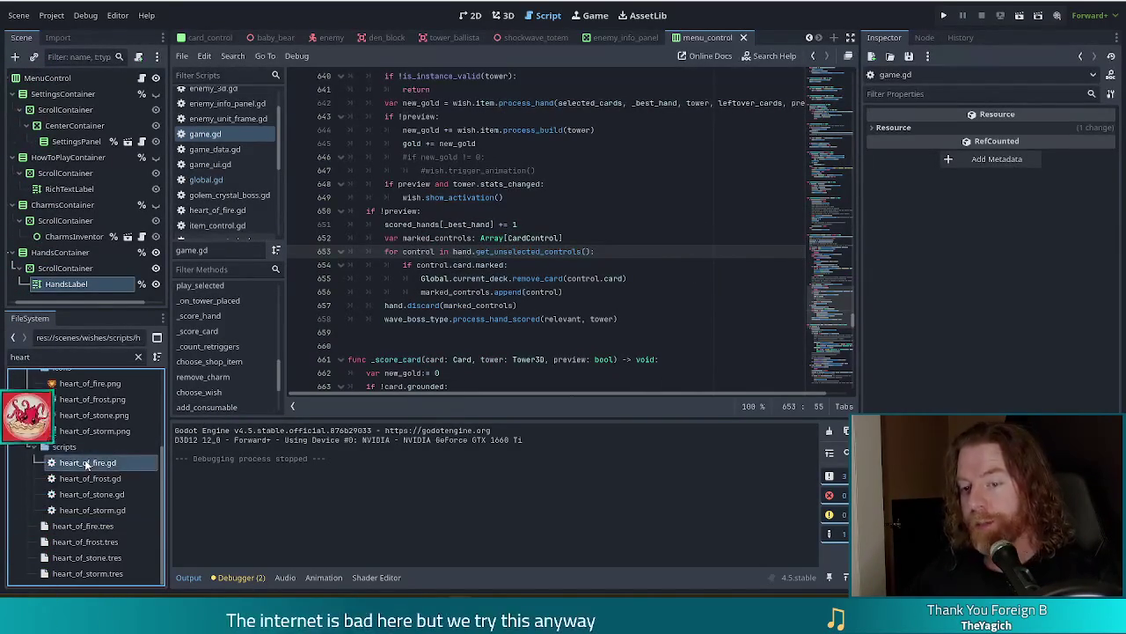
pyautogui.hotkey('ctrl', 'd')
pyautogui.write('crazy')
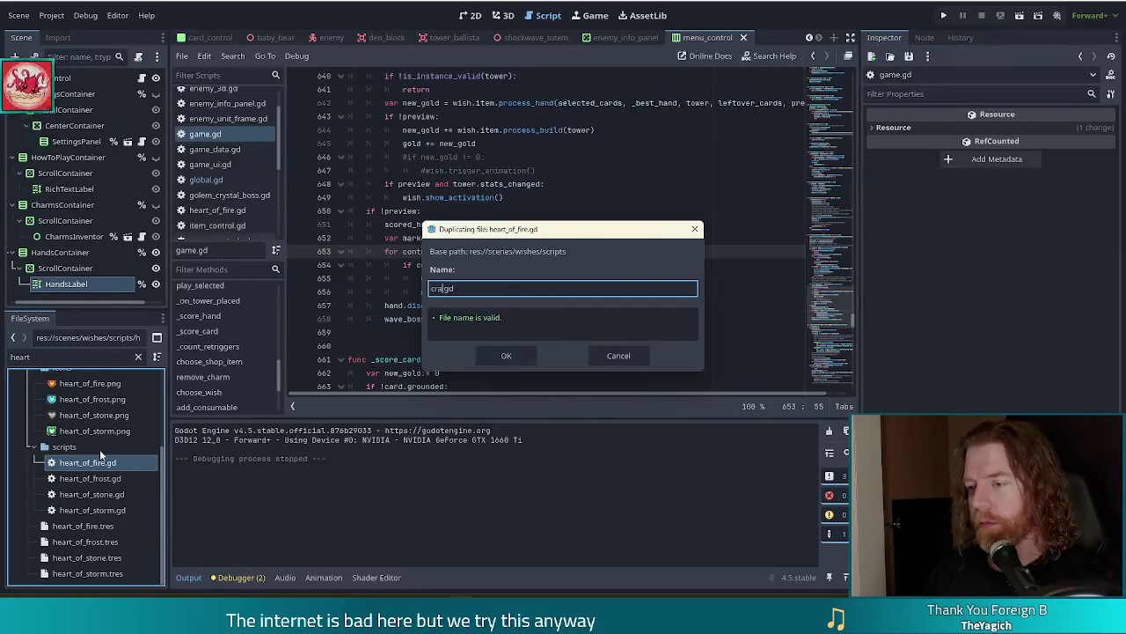
pyautogui.write('_eights')
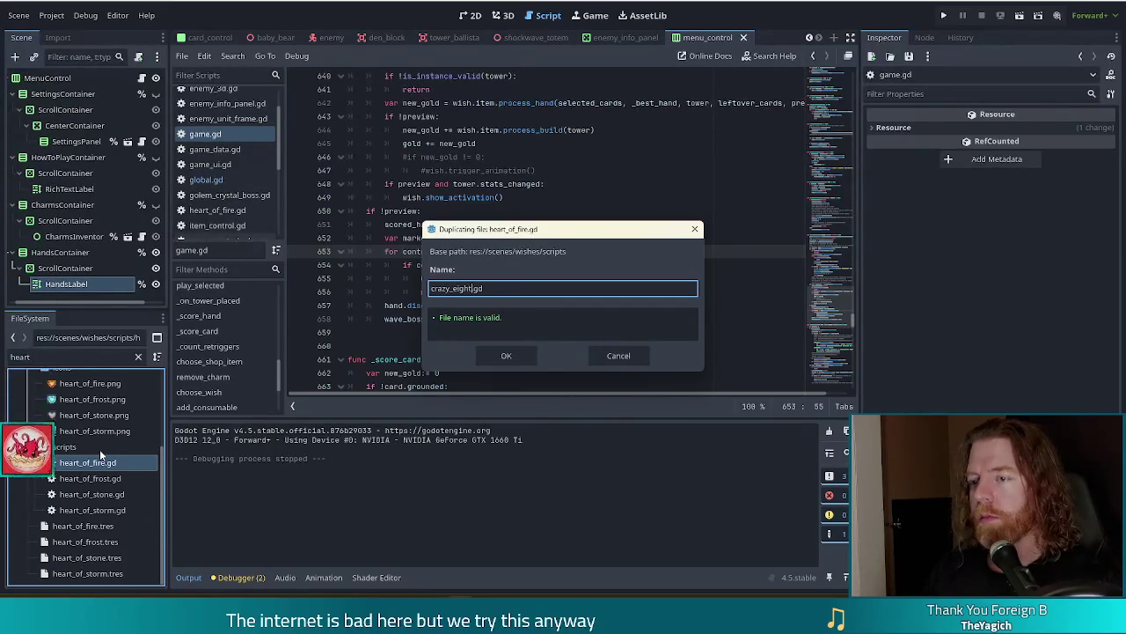
pyautogui.press('Return')
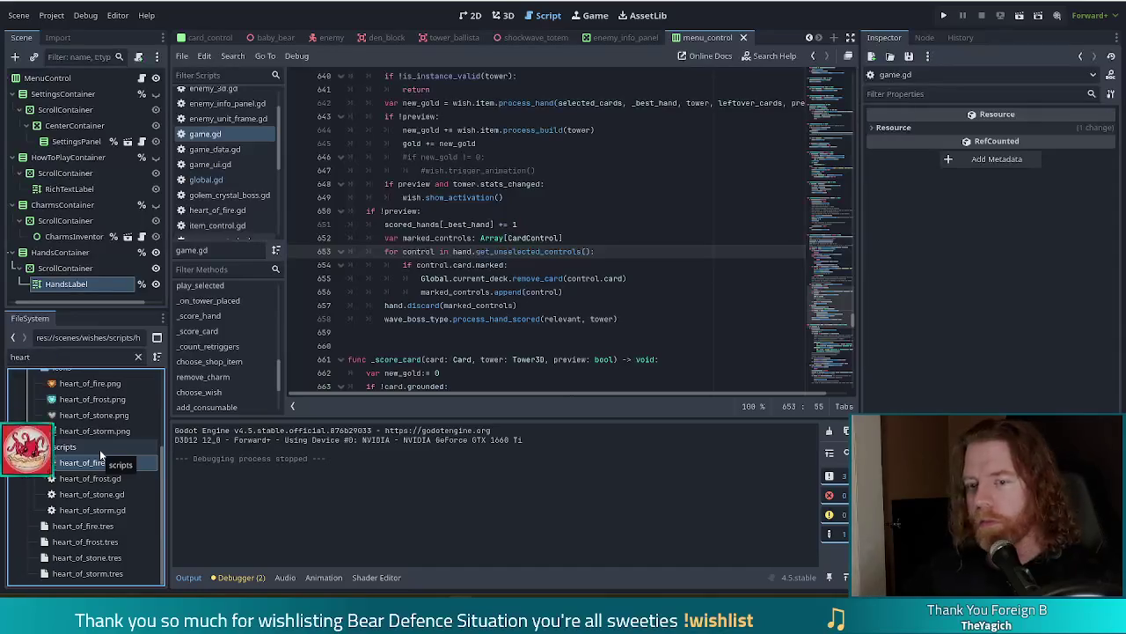
pyautogui.moveTo(32, 357); pyautogui.dragTo(3, 359)
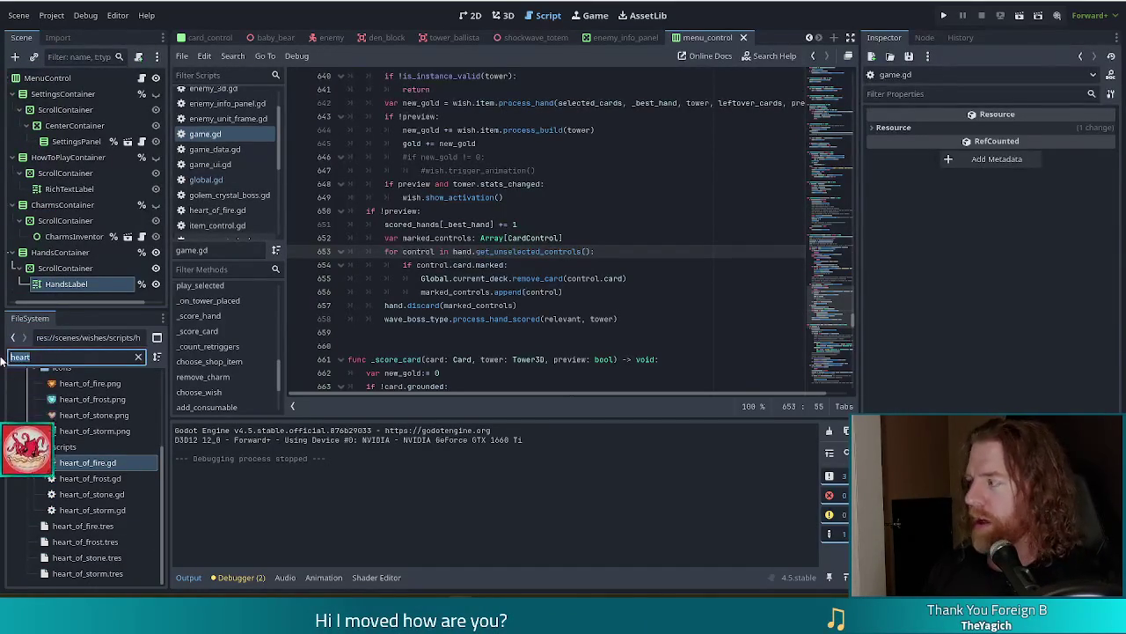
# - Filter by 'crazy', open crazy_eights.tres and assign it the crazy_eights.gd script
pyautogui.write('crazy')
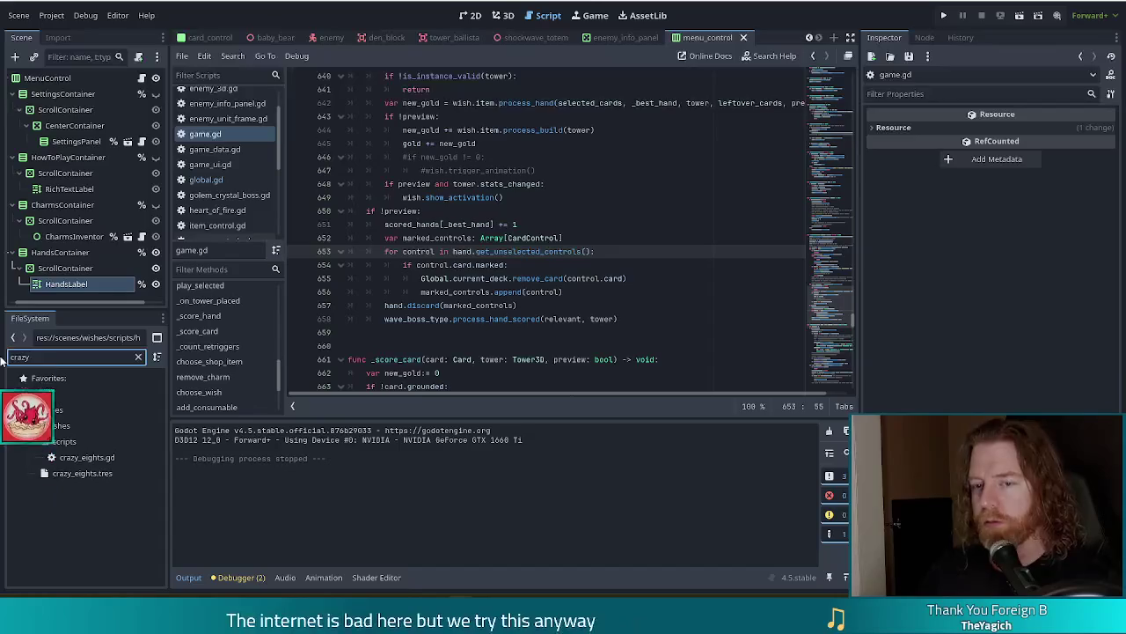
pyautogui.doubleClick(77, 474)
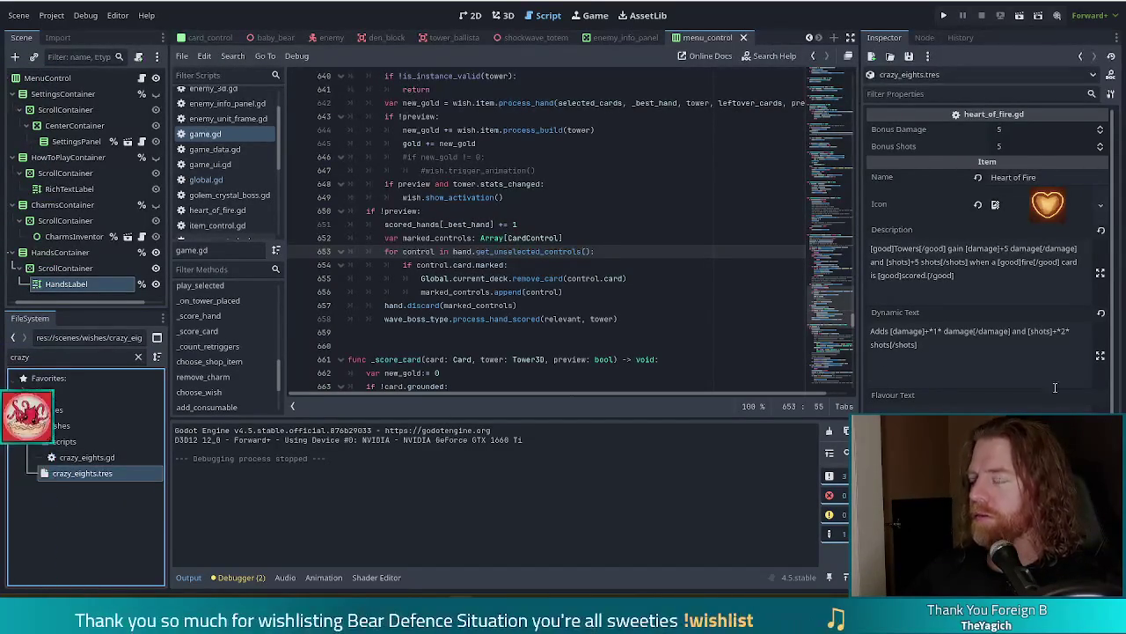
pyautogui.scroll(-3, 1003, 347)
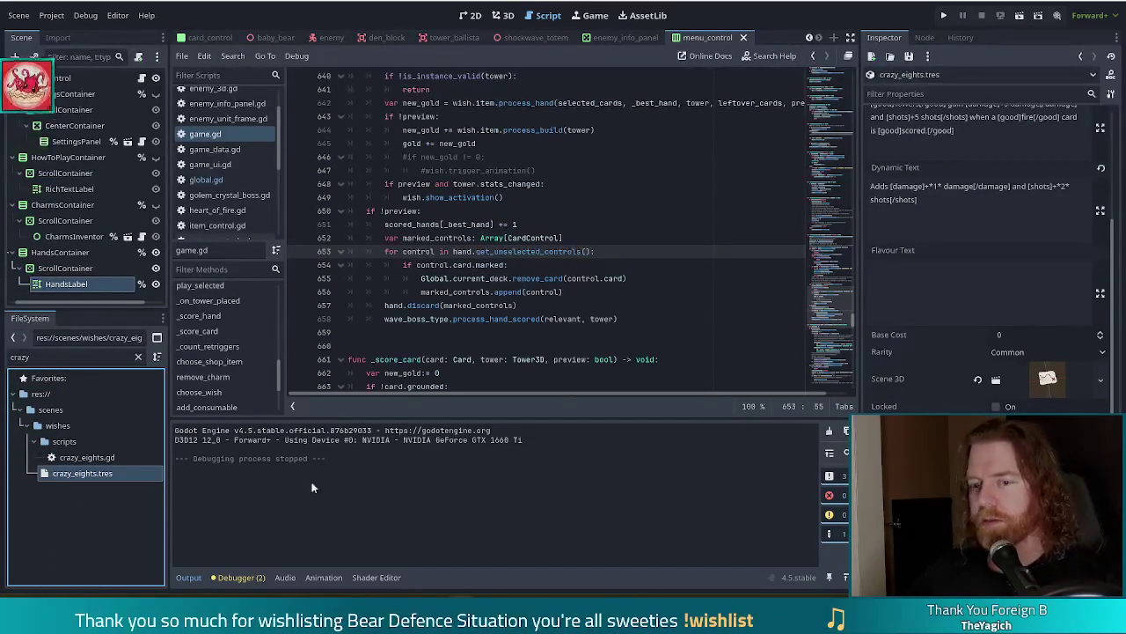
pyautogui.click(87, 457)
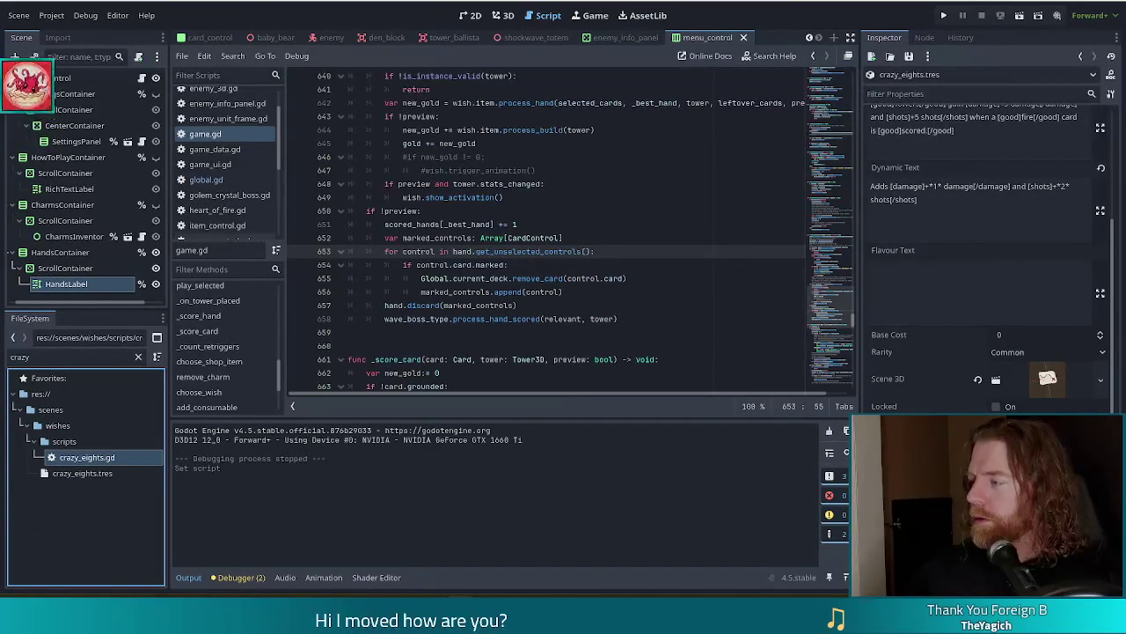
# - Select the copied Description text in the Inspector for rewriting
pyautogui.scroll(3, 944, 280)
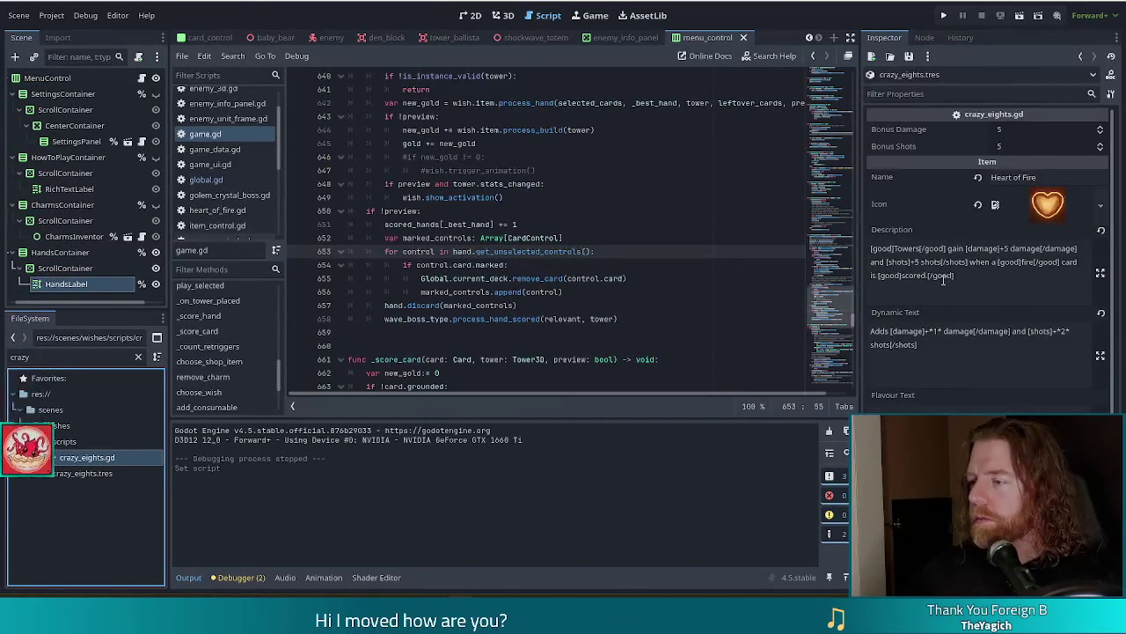
pyautogui.click(977, 284)
pyautogui.hotkey('ctrl', 'a')
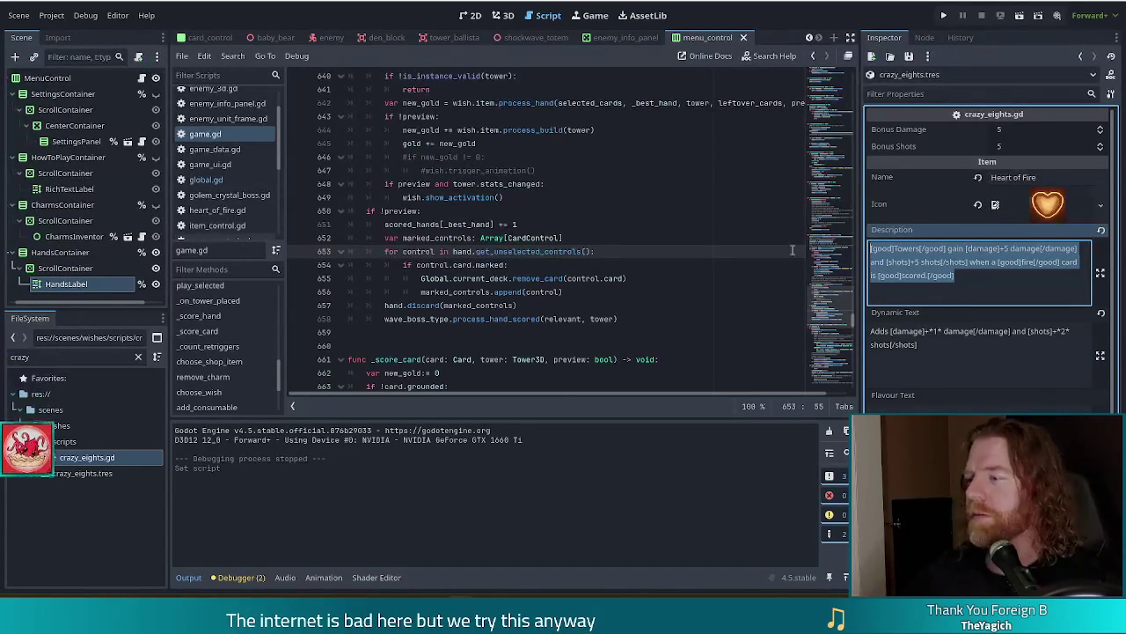
pyautogui.click(985, 279)
# - Replace the description with '8s are transmuted to a random material when scored.'
pyautogui.hotkey('ctrl', 'a')
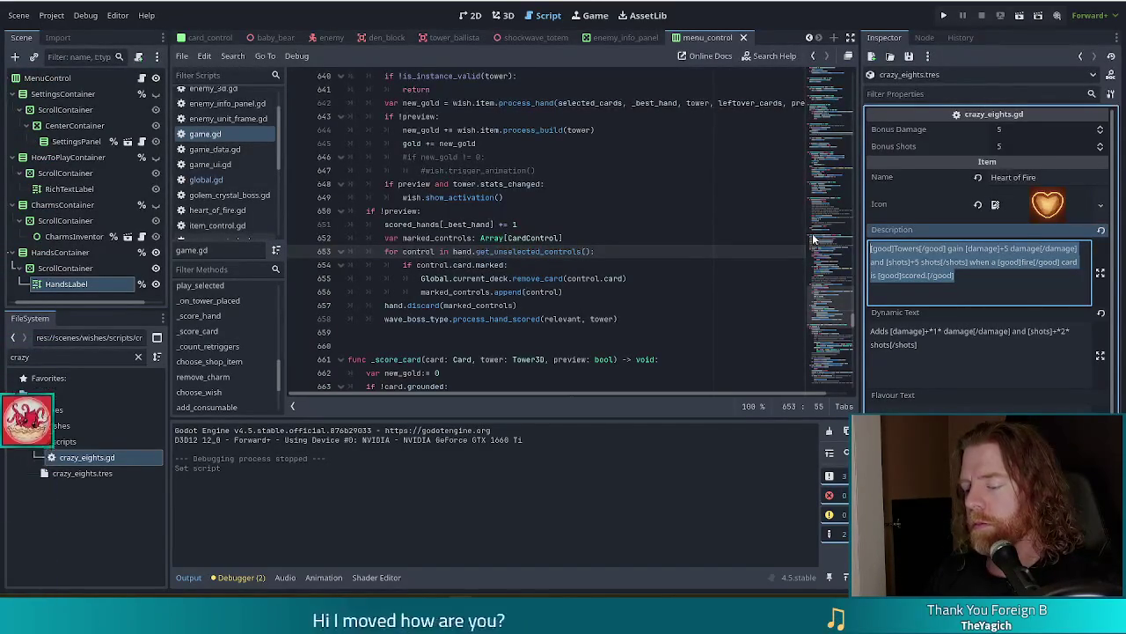
pyautogui.write('Whe')
pyautogui.write('ar')
pyautogui.write('8')
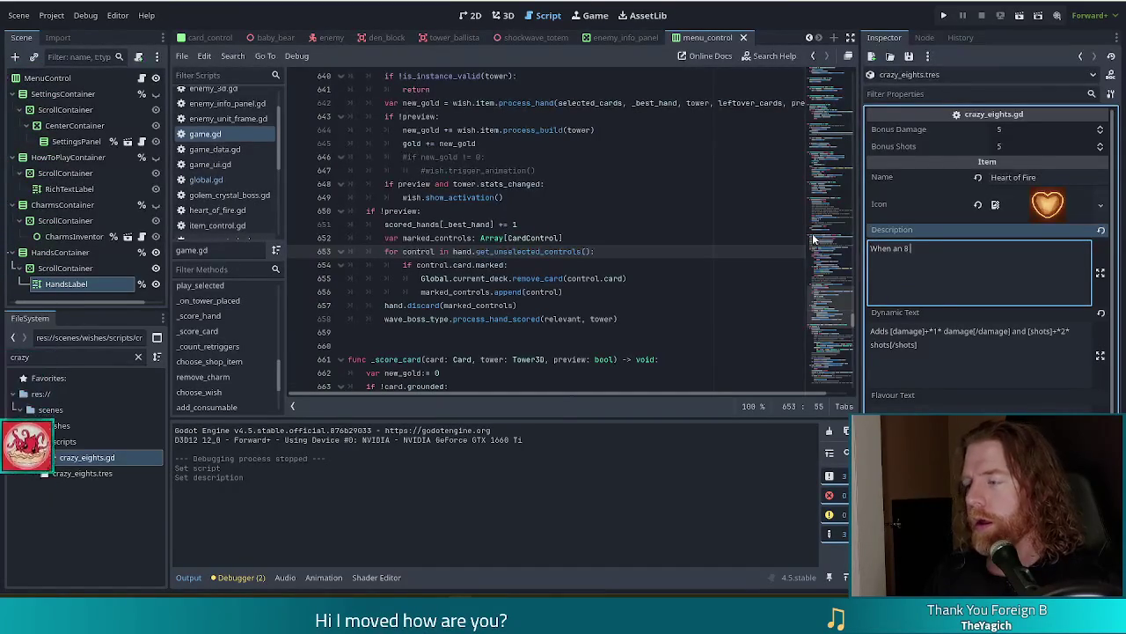
pyautogui.write(' is scored, the card')
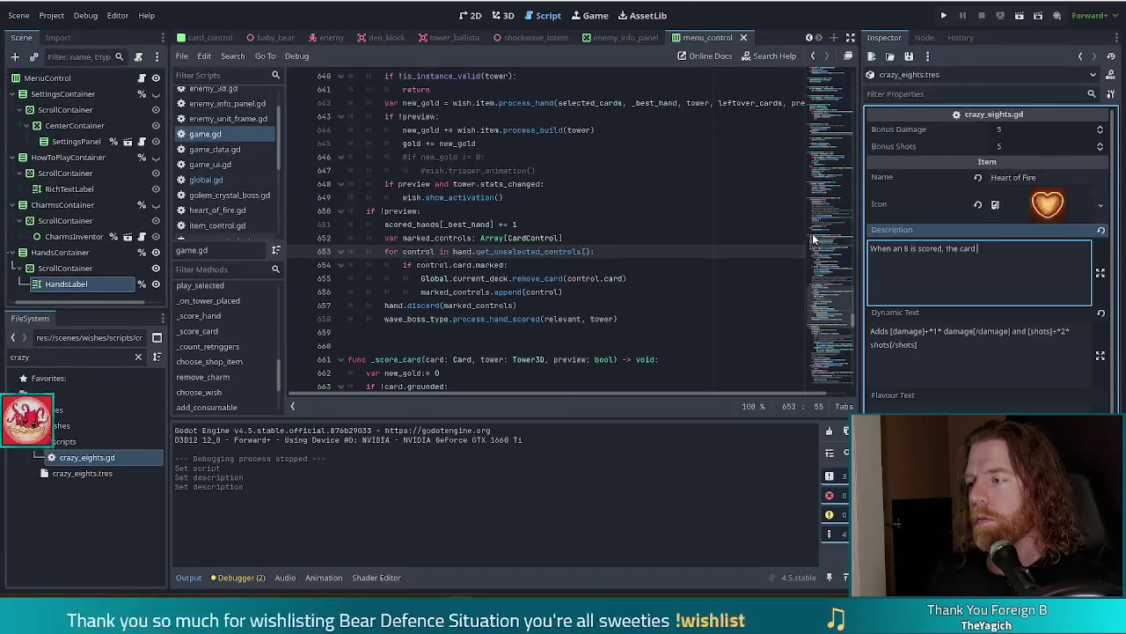
pyautogui.write('is changed to a random mater')
pyautogui.write('ial.')
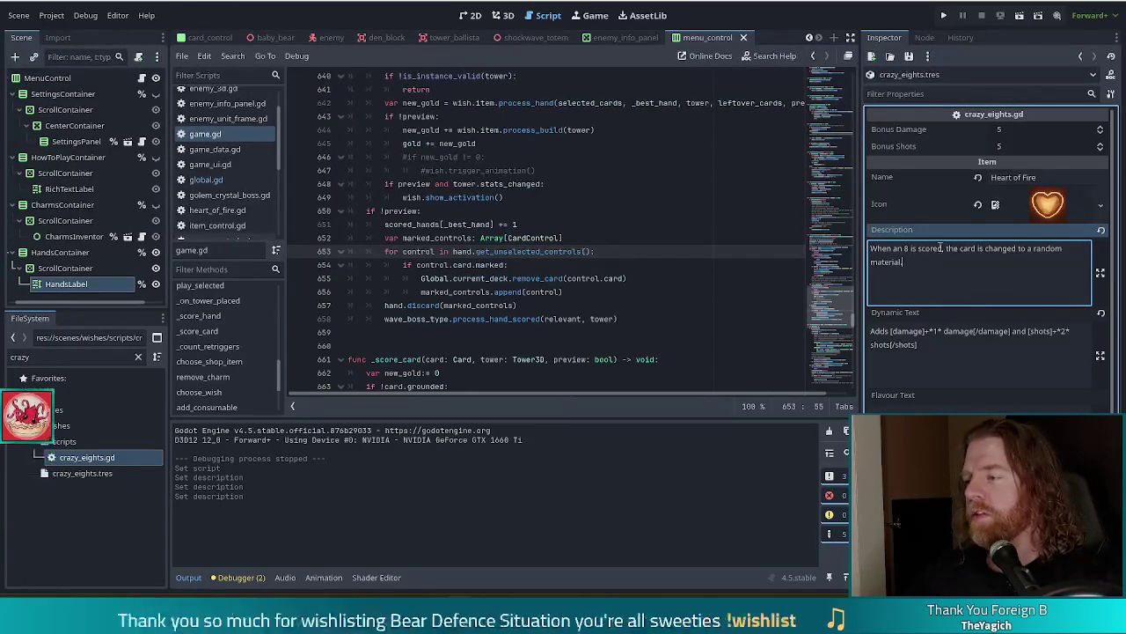
pyautogui.hotkey('ctrl', 'a')
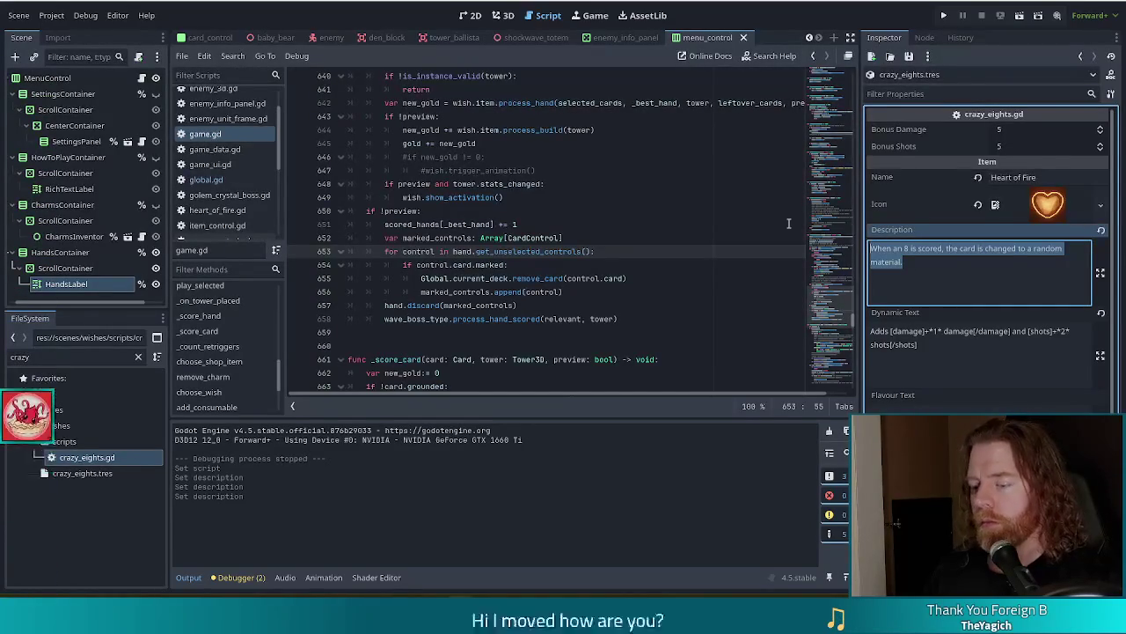
pyautogui.write('8s are transmuted to a random mat')
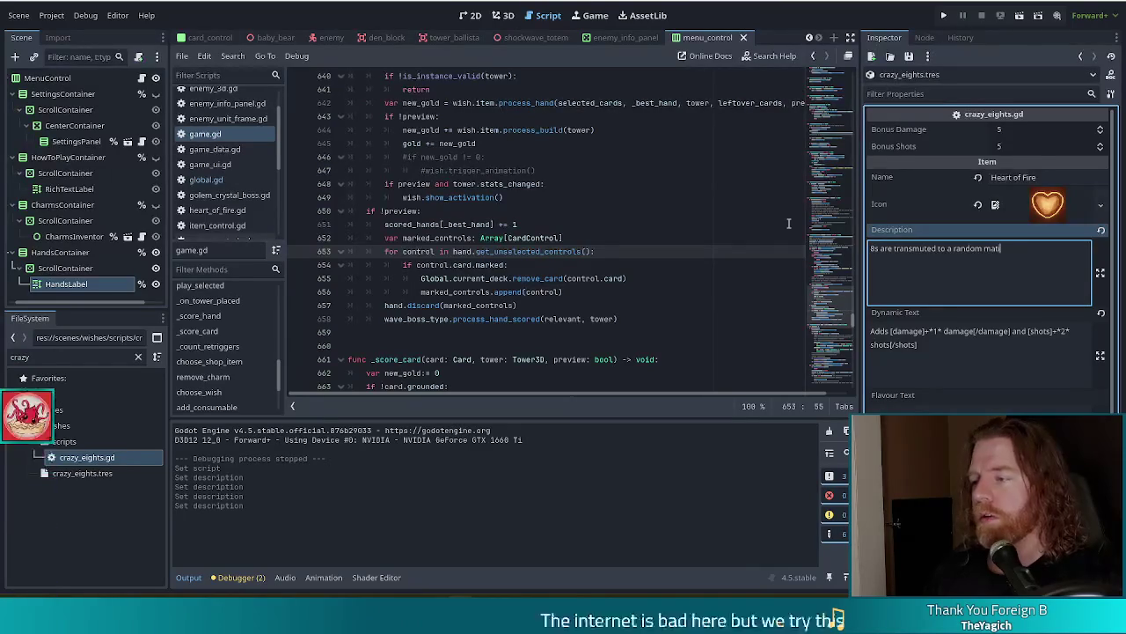
pyautogui.write('erial when scored.')
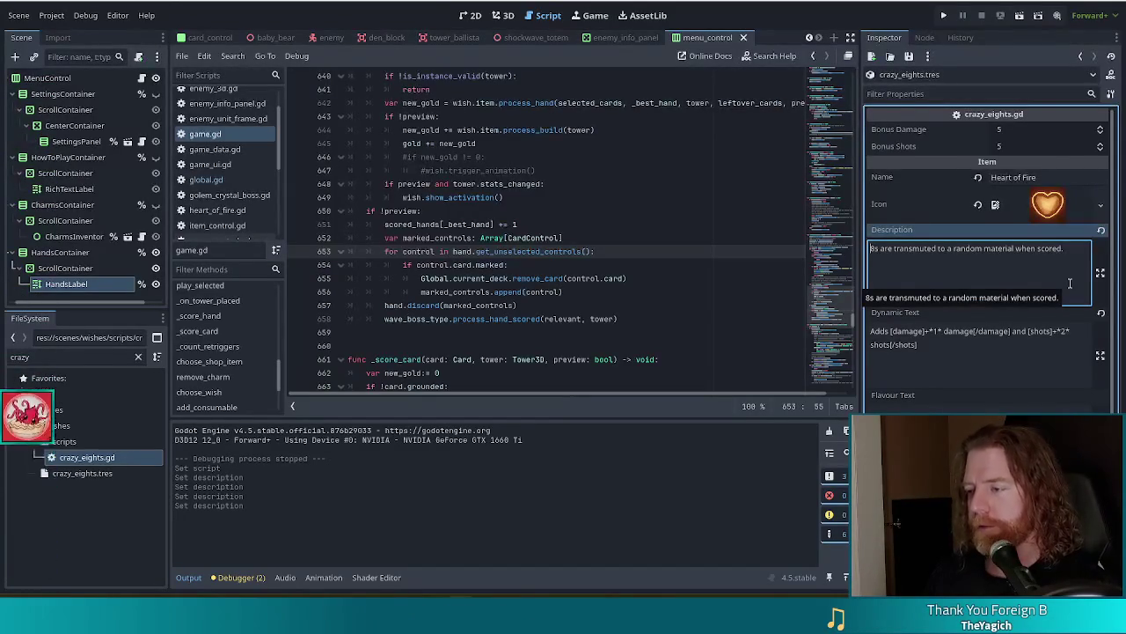
# - Wrap 8s and scored in [good] tags and transmuted in [v_good], then clear the copied icon
pyautogui.write('[good')
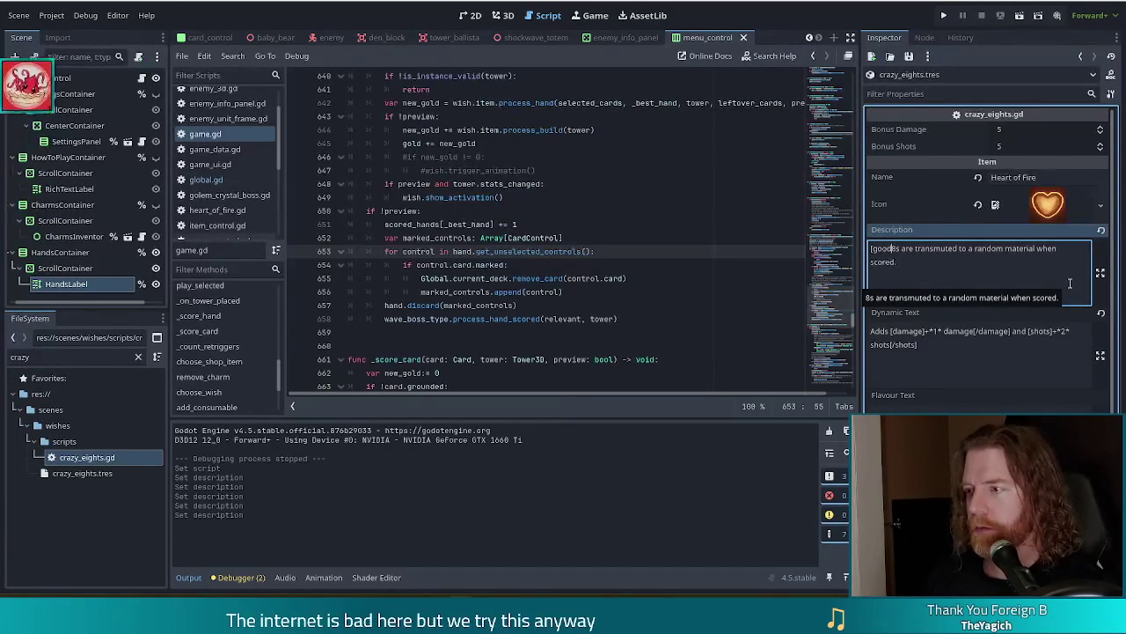
pyautogui.write(']8s[/good]')
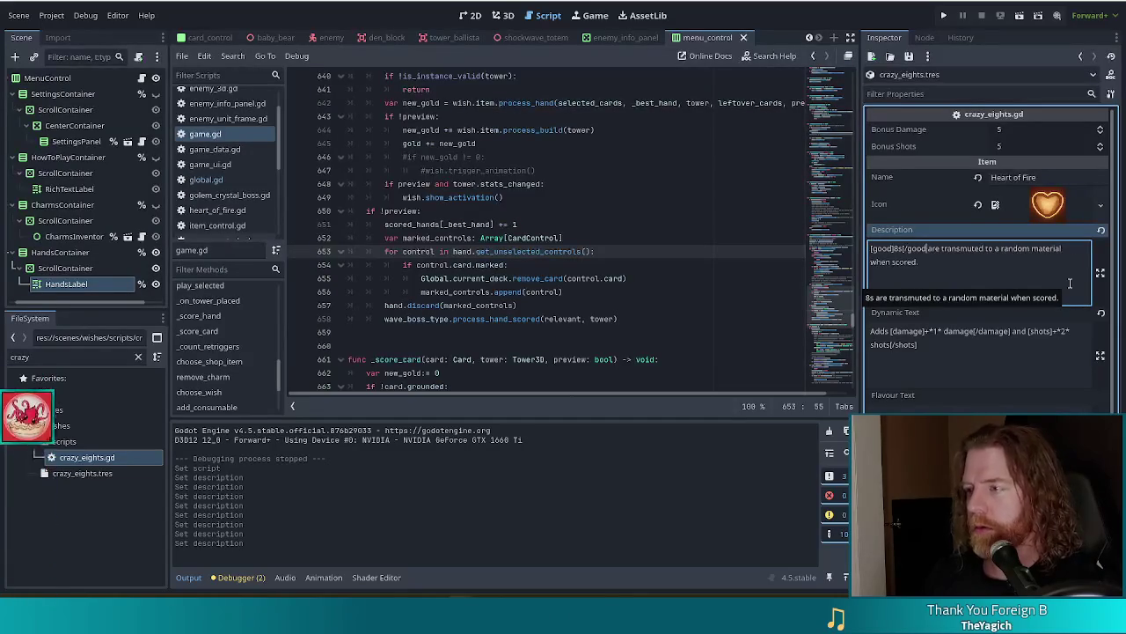
pyautogui.hotkey('ctrl', 'Right')
pyautogui.write('[v')
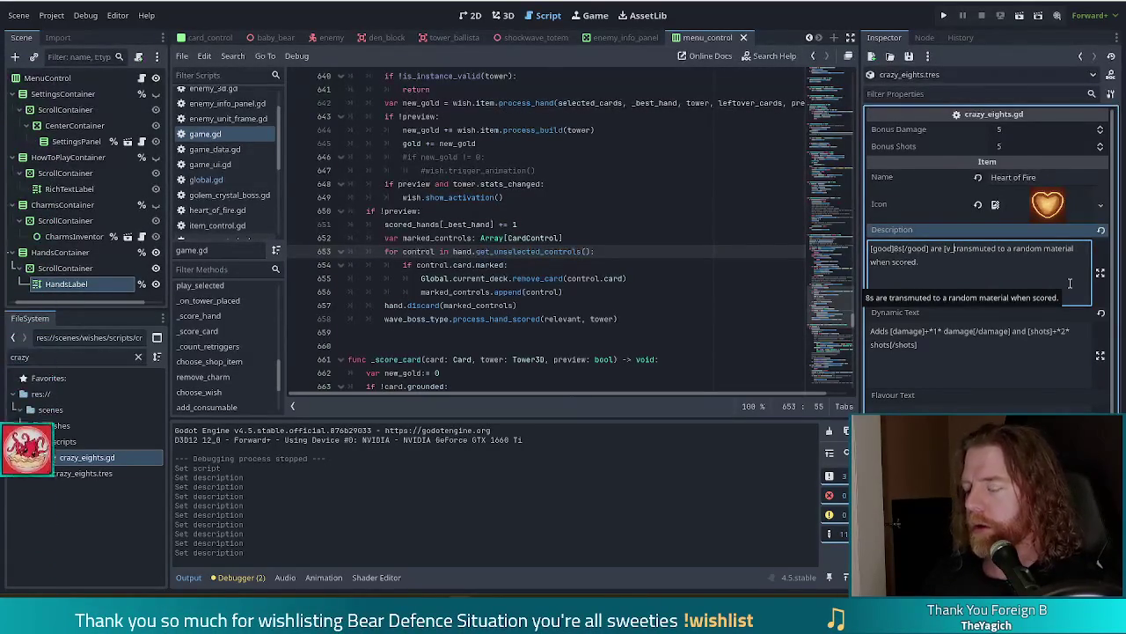
pyautogui.write('_good]')
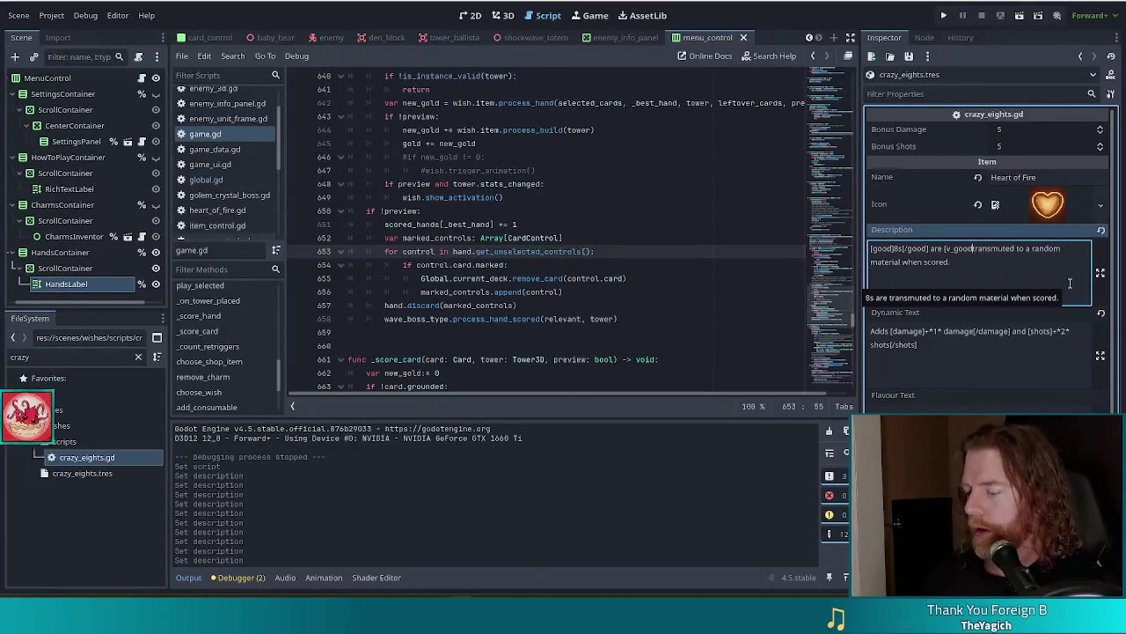
pyautogui.hotkey('ctrl', 'Right')
pyautogui.write('[')
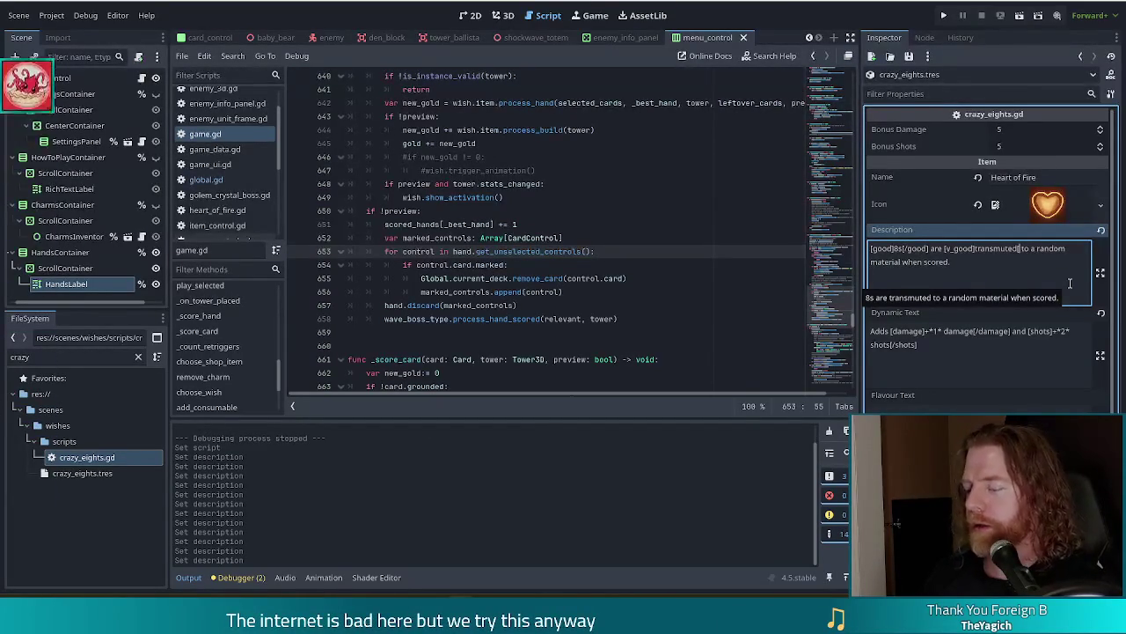
pyautogui.write('/v_good]')
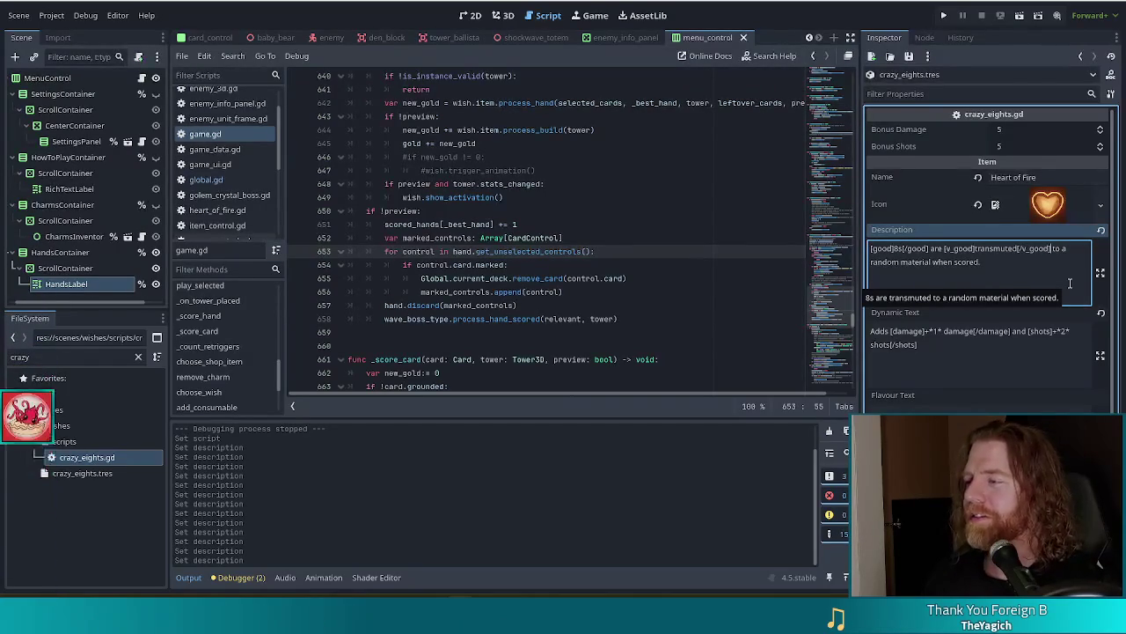
pyautogui.press('End')
pyautogui.hotkey('ctrl', 'Left')
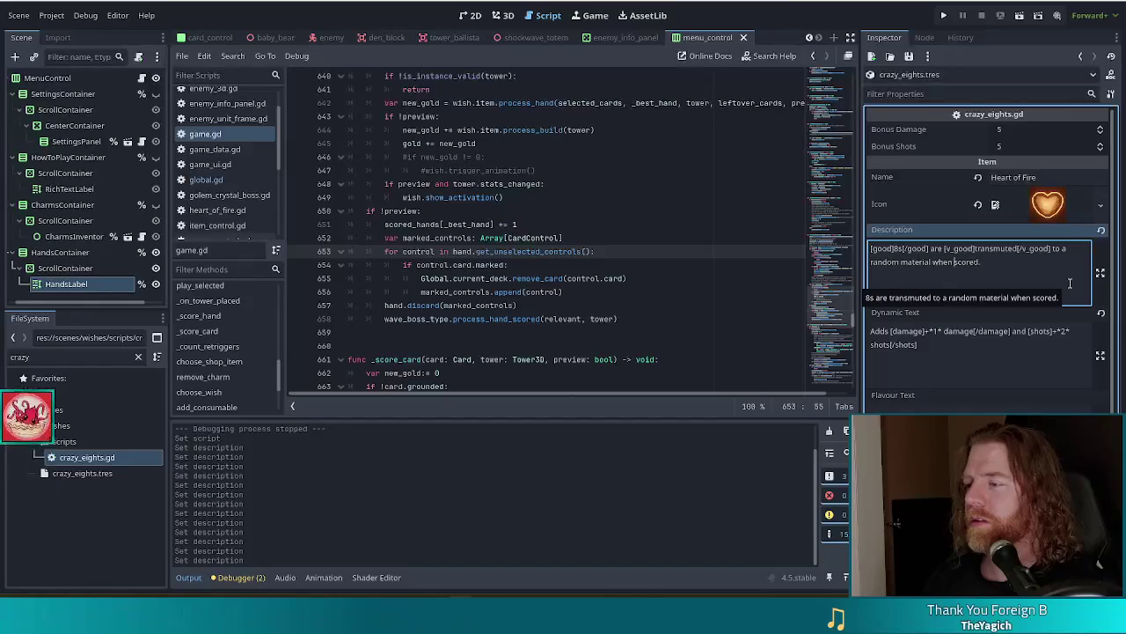
pyautogui.write('good')
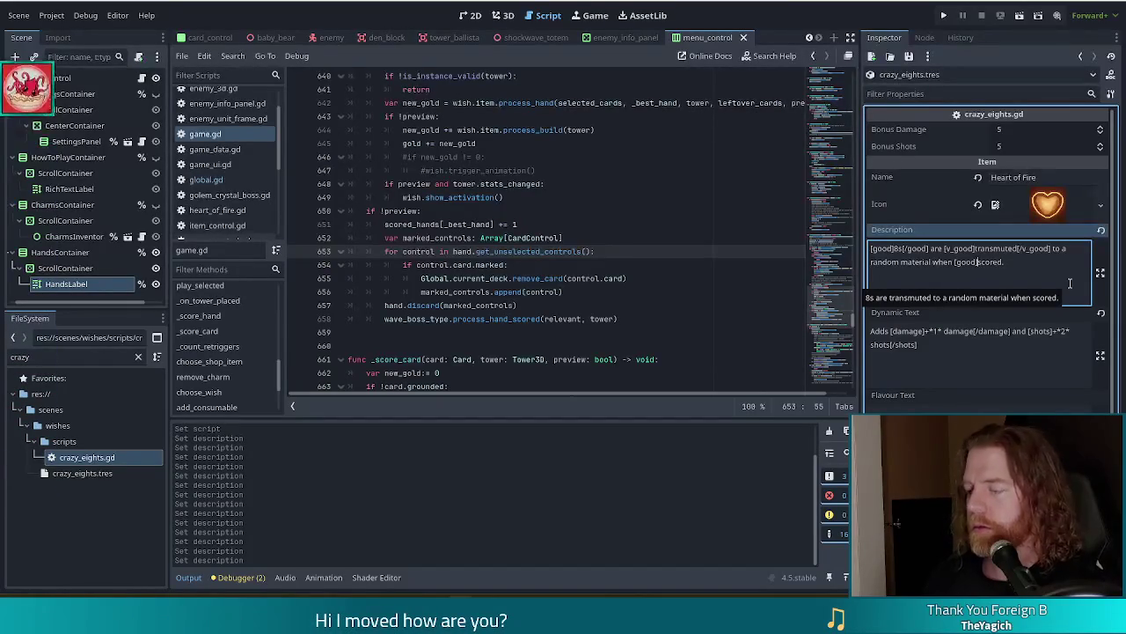
pyautogui.write(']8s[/good]')
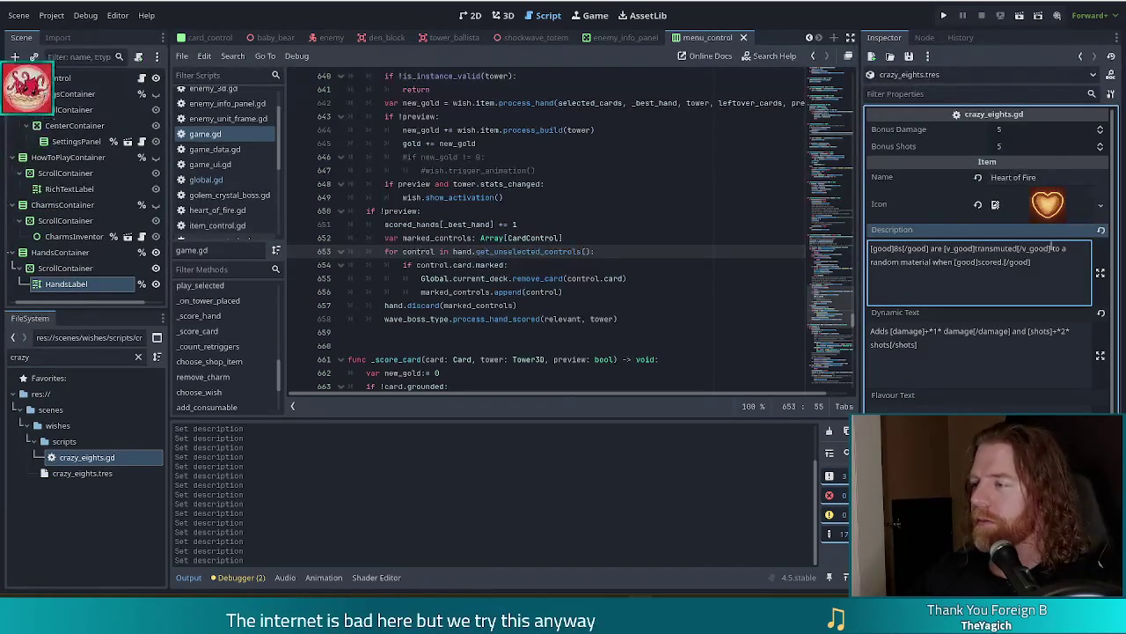
pyautogui.click(976, 204)
# - Rename the wish from Heart of Fire to 'Crazy Eights'
pyautogui.click(1017, 177)
pyautogui.hotkey('ctrl', 'a')
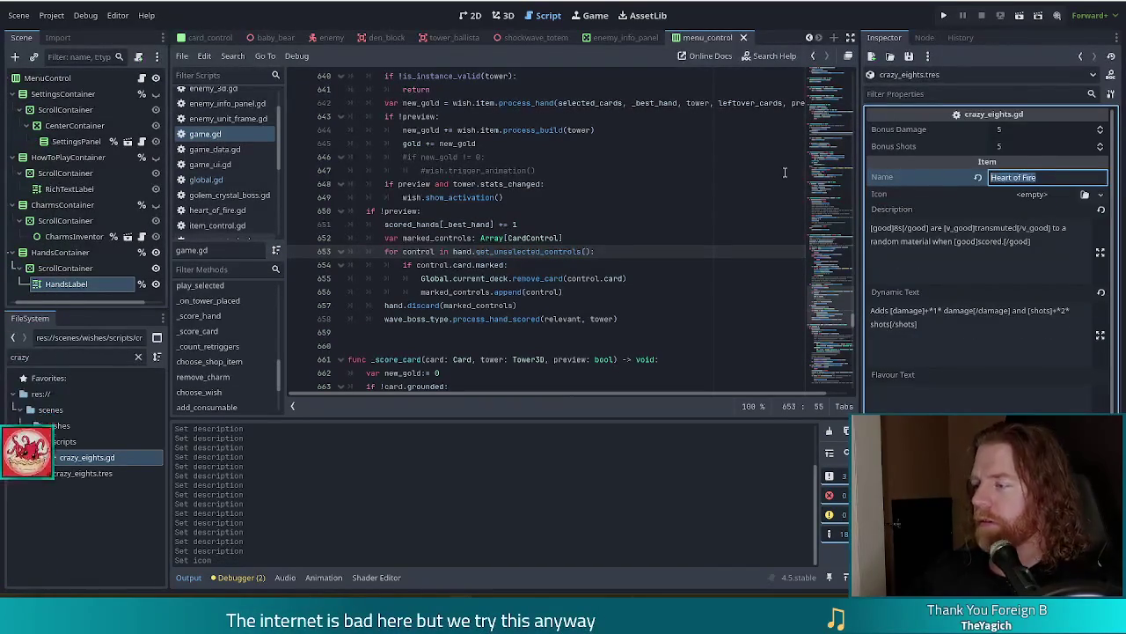
pyautogui.write('Crazy Eights')
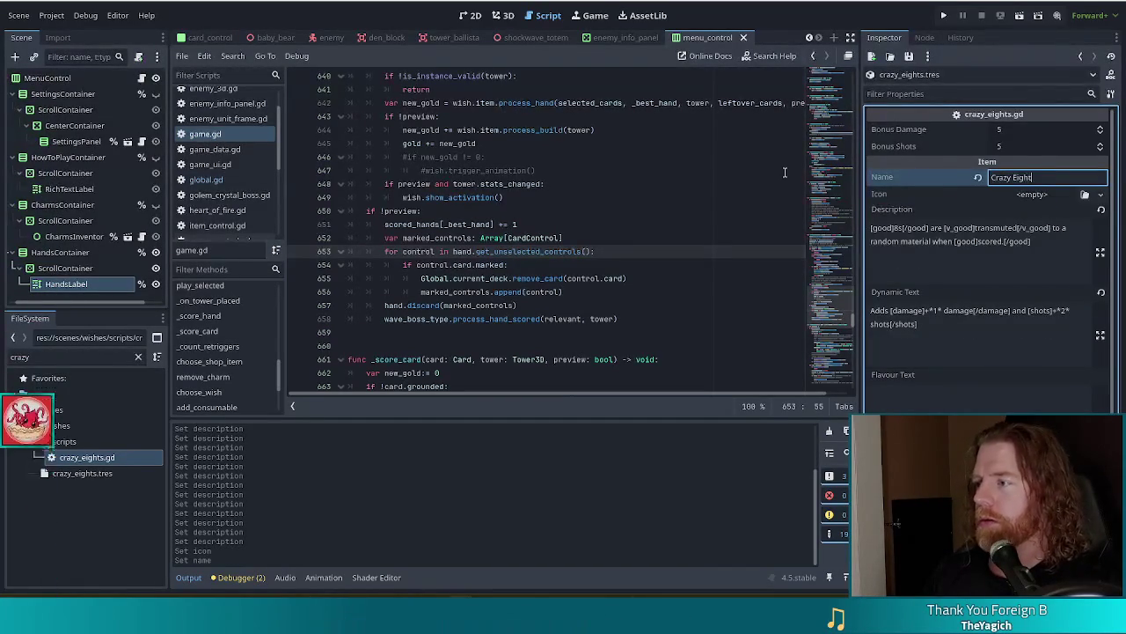
# - Delete all of the copied Dynamic Text
pyautogui.click(941, 330)
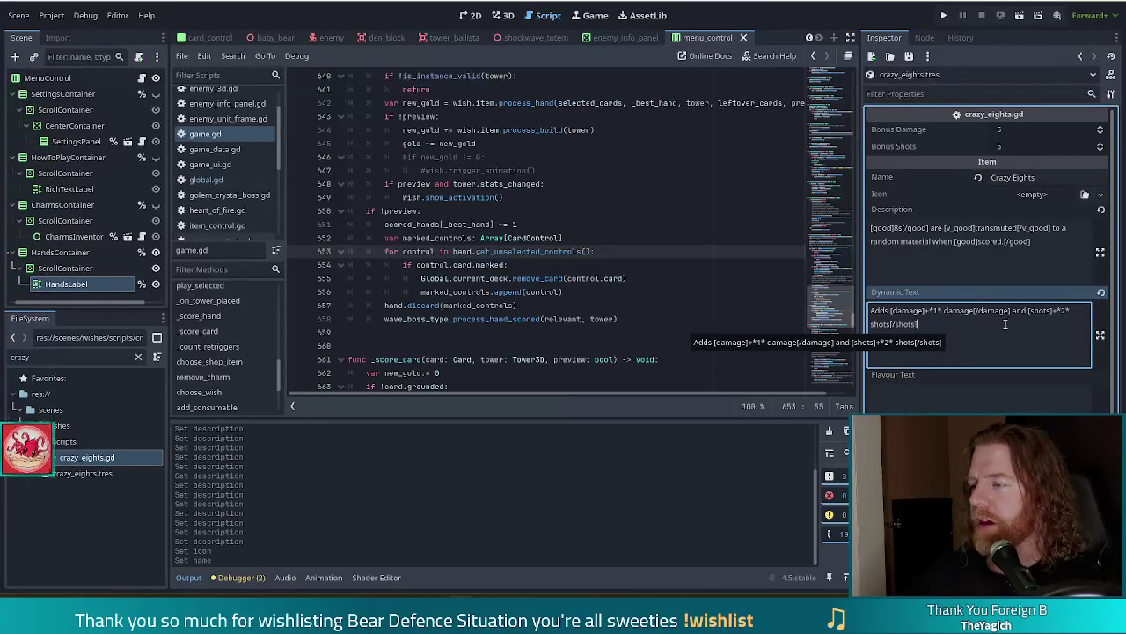
pyautogui.hotkey('ctrl', 'a')
pyautogui.press('BackSpace')
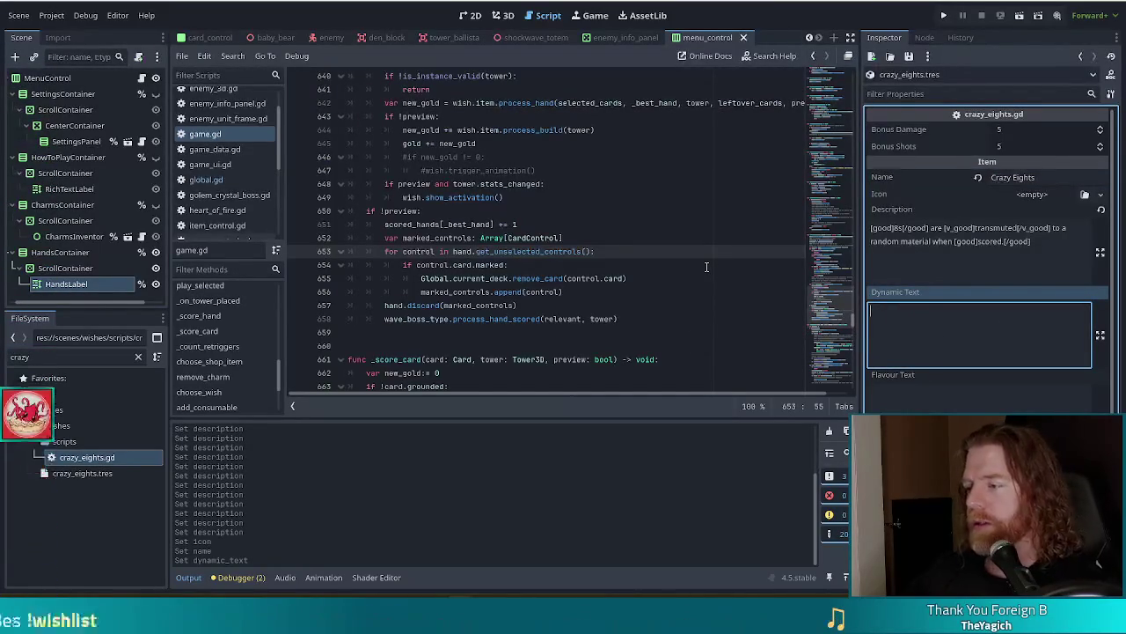
pyautogui.scroll(-3, 905, 259)
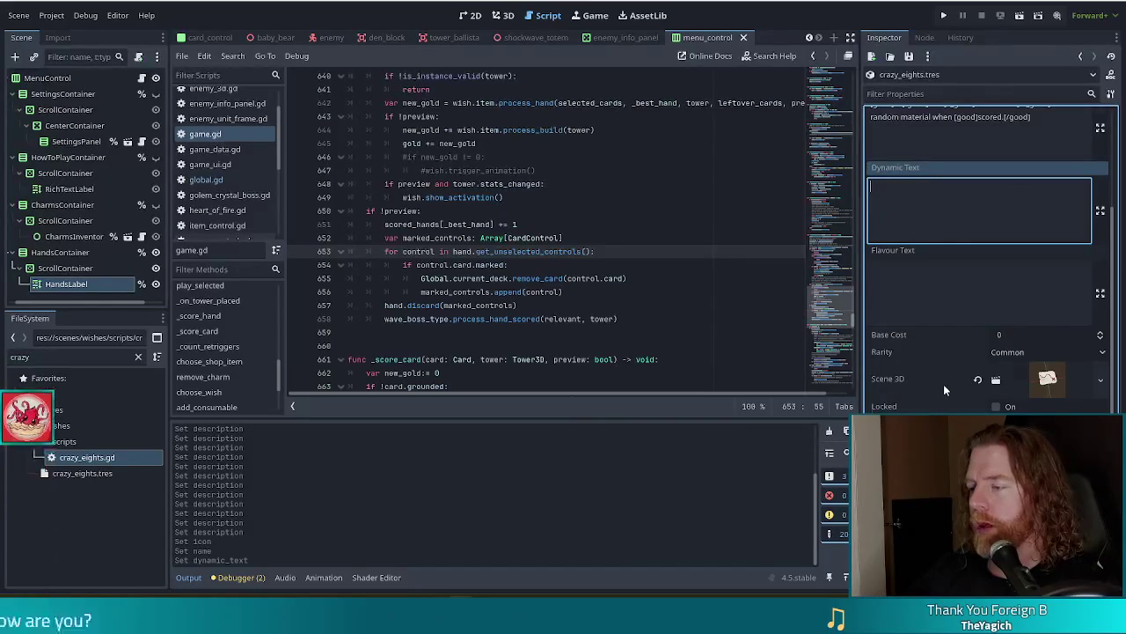
pyautogui.scroll(3, 943, 383)
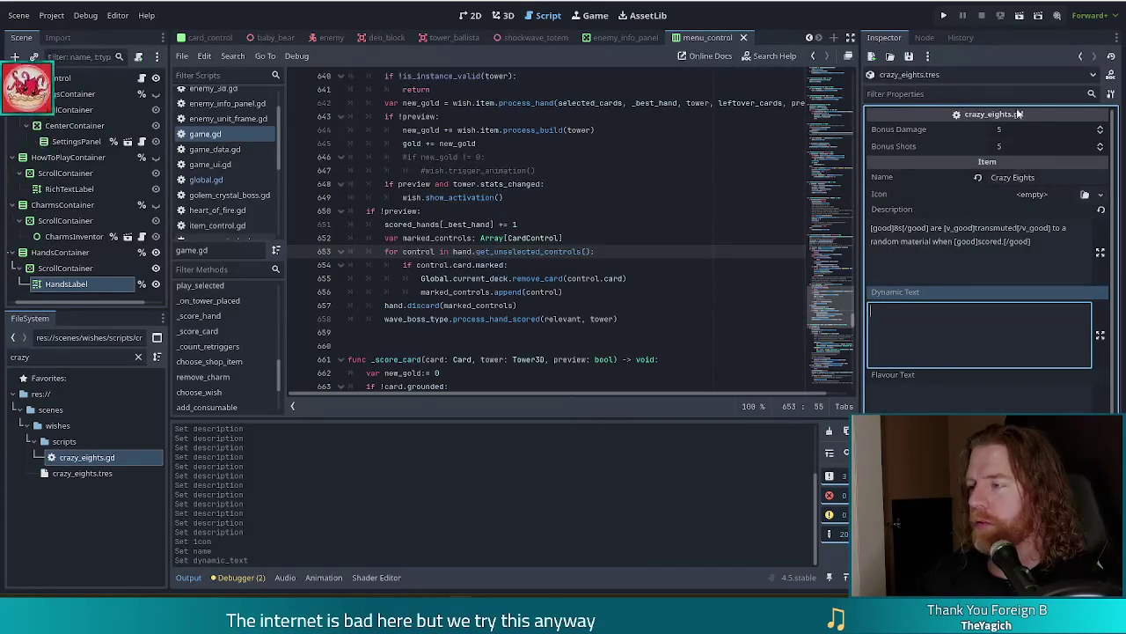
pyautogui.scroll(-3, 1016, 138)
pyautogui.doubleClick(95, 460)
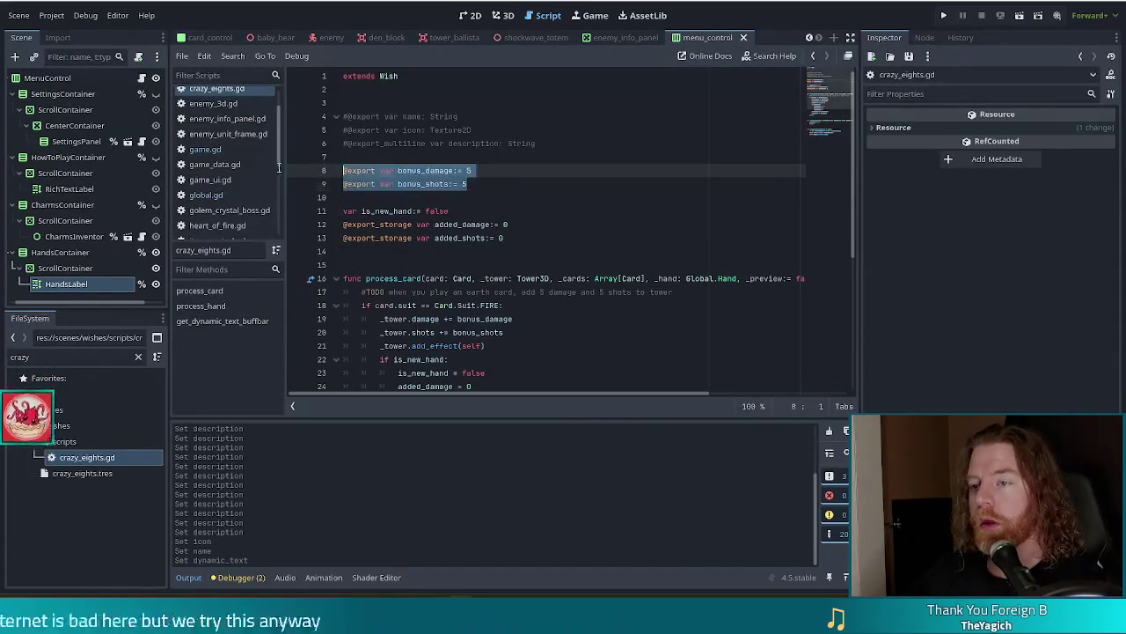
pyautogui.press('BackSpace')
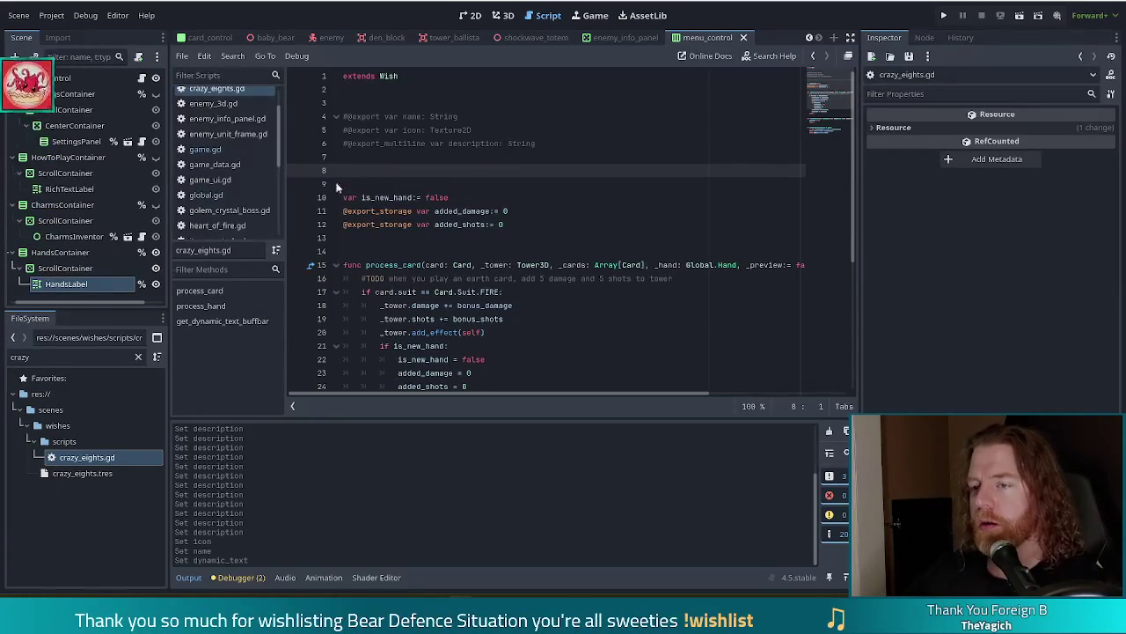